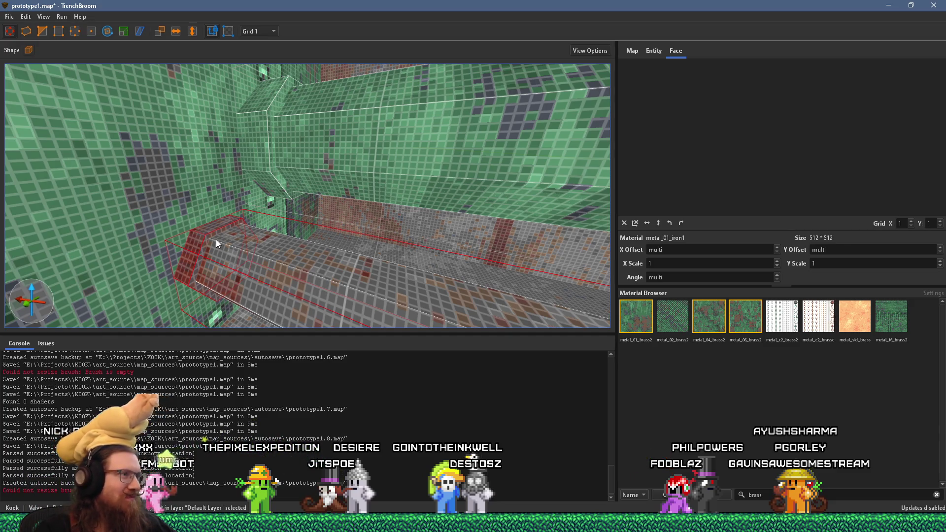
# Nudge the texture offset of a face on the corridor beam.
pyautogui.moveTo(250, 257)
pyautogui.mouseDown()
pyautogui.moveTo(324, 268)
pyautogui.moveTo(306, 250)
pyautogui.moveTo(243, 241)
pyautogui.moveTo(264, 230)
pyautogui.moveTo(271, 176)
pyautogui.moveTo(231, 206)
pyautogui.mouseUp()
pyautogui.keyDown('shift'); pyautogui.click(480, 276); pyautogui.keyUp('shift')
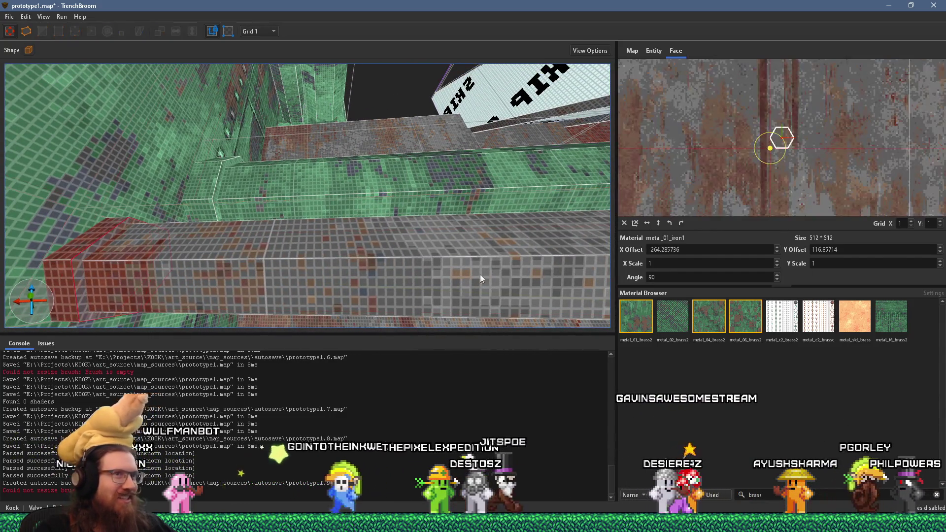
pyautogui.scroll(-5, 830, 182)
pyautogui.moveTo(858, 137)
pyautogui.mouseDown()
pyautogui.moveTo(877, 206)
pyautogui.moveTo(860, 125)
pyautogui.moveTo(881, 211)
pyautogui.mouseUp()
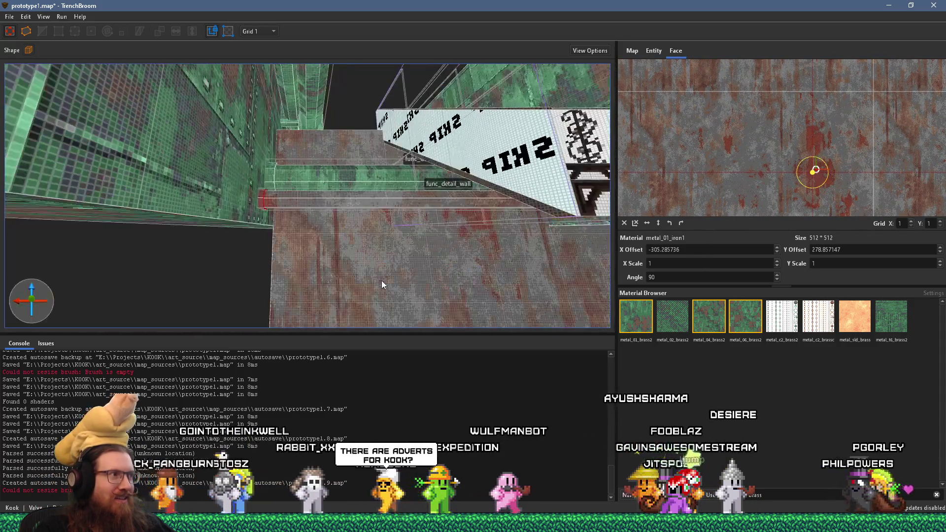
# Resize the beam by dragging its end face along the beam.
pyautogui.click(381, 280)
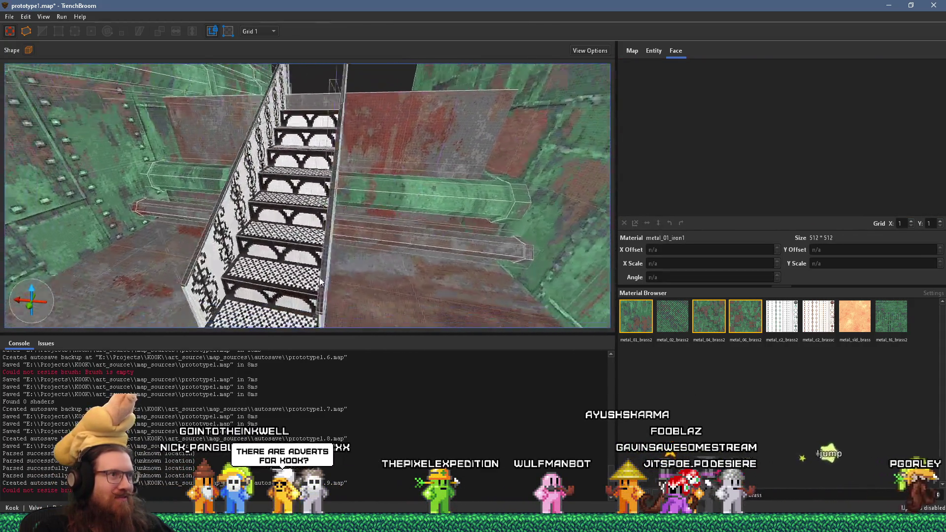
pyautogui.click(135, 191)
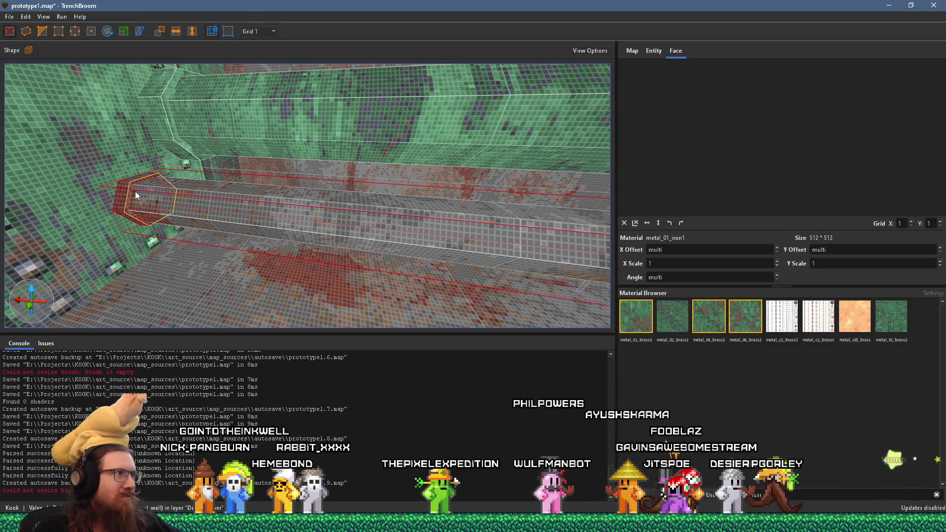
pyautogui.moveTo(135, 191); pyautogui.dragTo(442, 251)
pyautogui.moveTo(120, 196)
pyautogui.mouseDown()
pyautogui.moveTo(427, 253)
pyautogui.moveTo(495, 255)
pyautogui.moveTo(378, 264)
pyautogui.moveTo(433, 247)
pyautogui.mouseUp()
# Shift the beam's hexagonal end-face texture offset and rotate that texture 180°.
pyautogui.keyDown('shift'); pyautogui.click(431, 258); pyautogui.keyUp('shift')
pyautogui.moveTo(773, 200); pyautogui.dragTo(839, 157)
pyautogui.moveTo(496, 221)
pyautogui.mouseDown()
pyautogui.moveTo(441, 200)
pyautogui.moveTo(295, 217)
pyautogui.mouseUp()
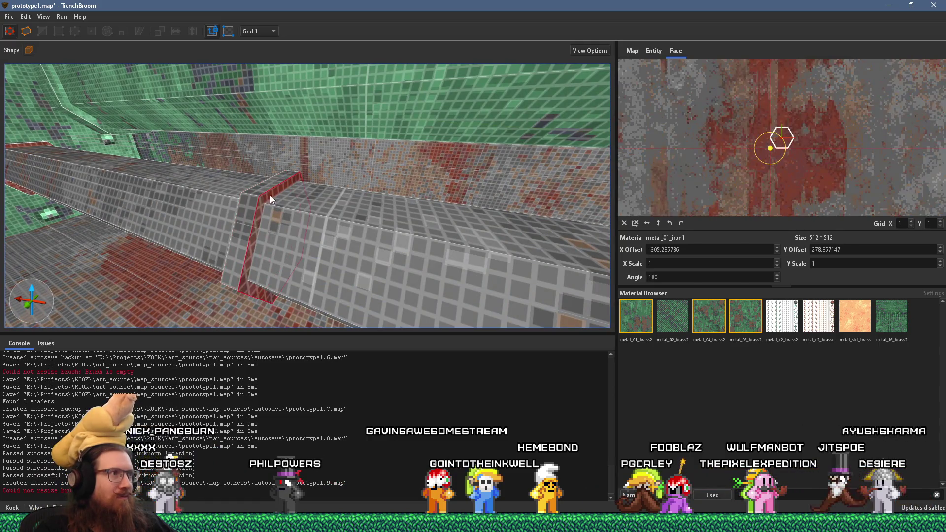
pyautogui.hotkey('shift', 'pageup')
pyautogui.hotkey('shift', 'pageup')
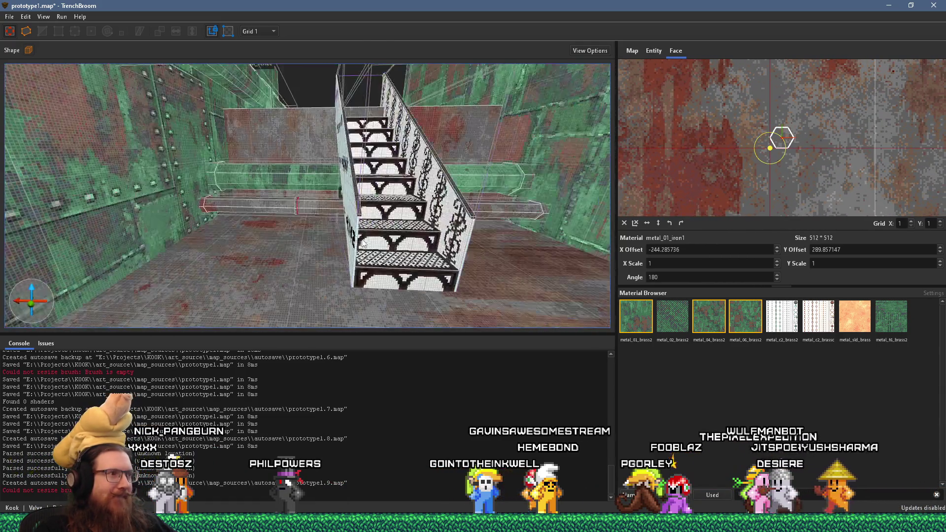
pyautogui.press('Escape')
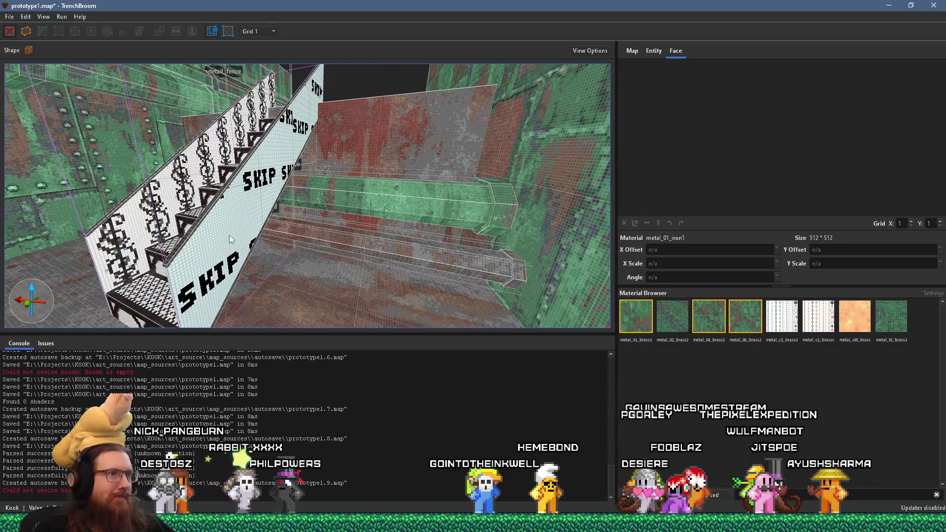
# Apply metal_06_brass2 to the riveted wall faces under the metal stairs.
pyautogui.scroll(-3, 229, 235)
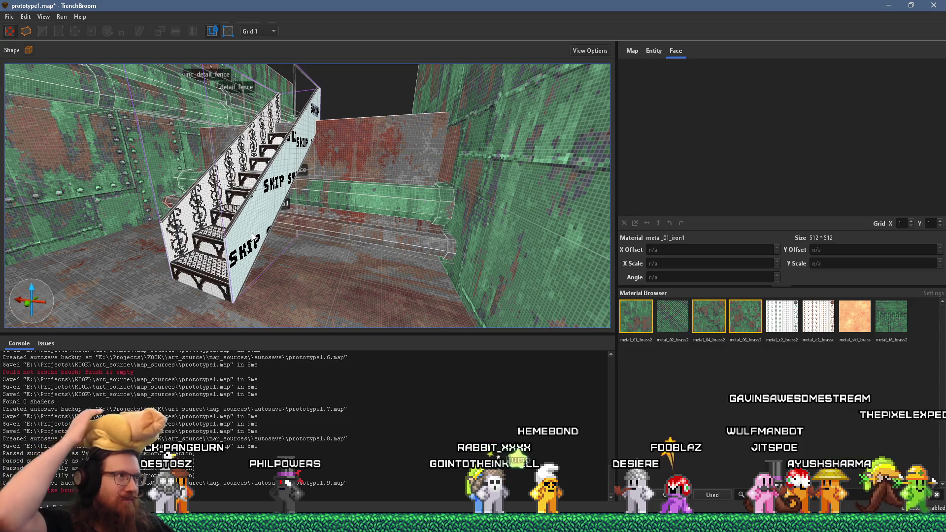
pyautogui.moveTo(297, 246)
pyautogui.mouseDown()
pyautogui.moveTo(413, 281)
pyautogui.moveTo(343, 262)
pyautogui.moveTo(321, 280)
pyautogui.moveTo(237, 278)
pyautogui.moveTo(288, 257)
pyautogui.mouseUp()
pyautogui.click(203, 259)
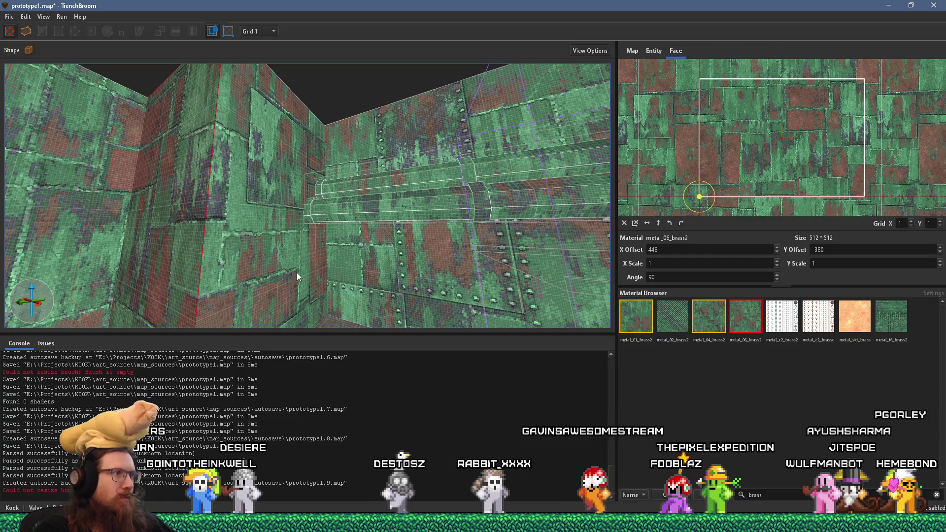
pyautogui.keyDown('alt'); pyautogui.click(371, 275); pyautogui.keyUp('alt')
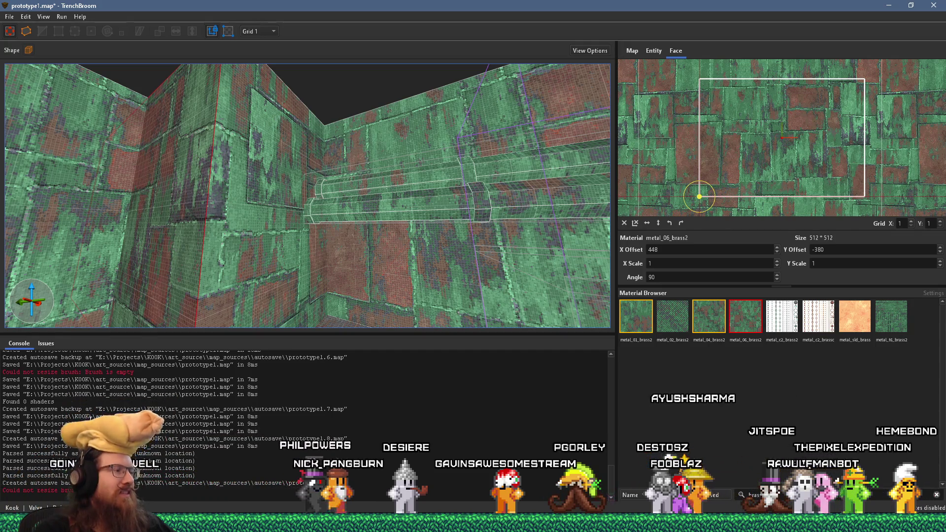
pyautogui.click(450, 524)
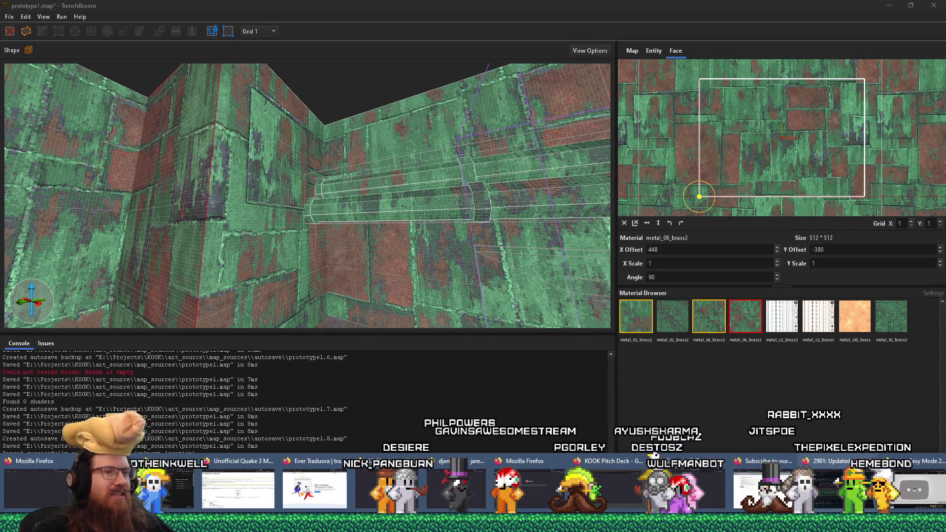
# Copy the KOOK Trailer video's address from Firefox's YouTube tab, then return to TrenchBroom.
pyautogui.click(239, 489)
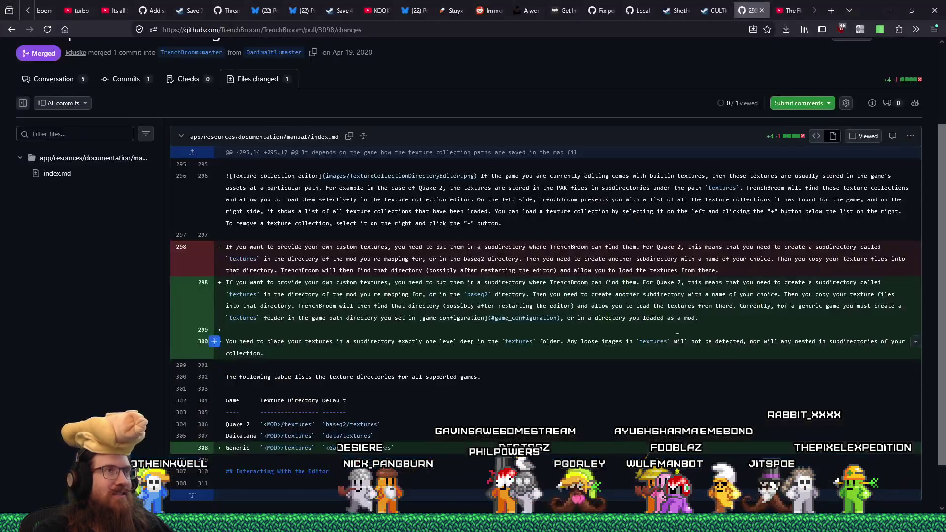
pyautogui.click(367, 12)
pyautogui.click(343, 29)
pyautogui.rightClick(343, 29)
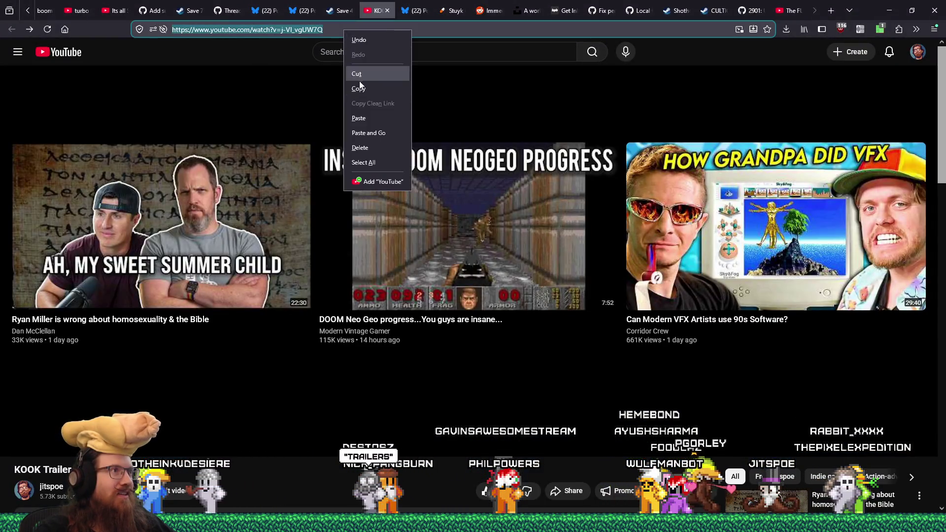
pyautogui.click(367, 126)
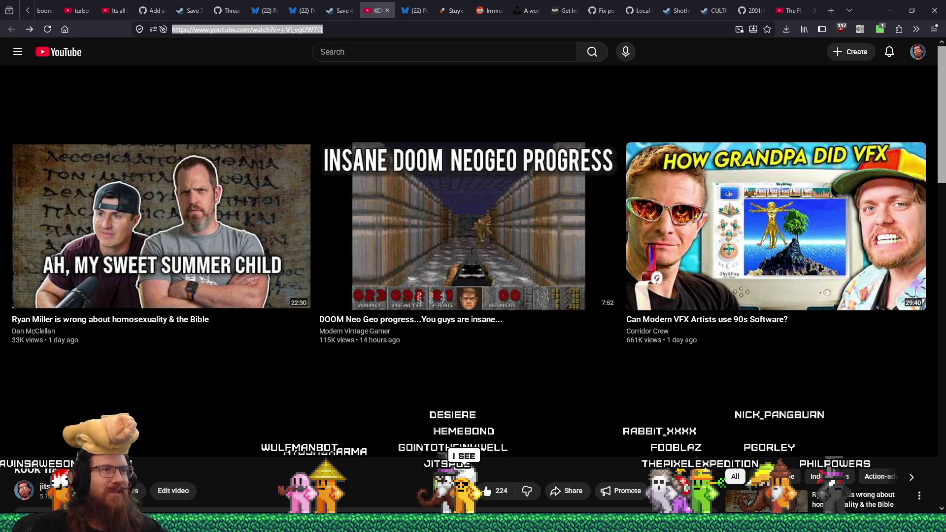
pyautogui.hotkey('alt', 'Tab')
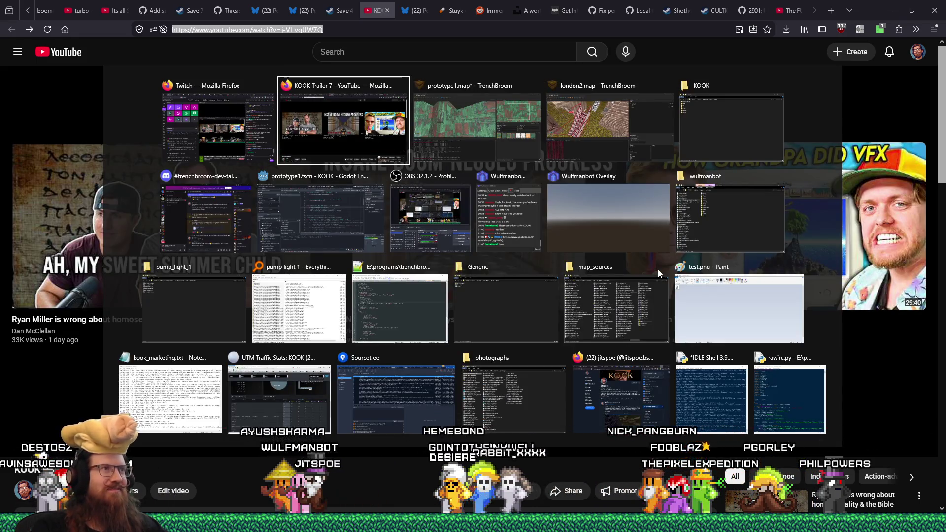
pyautogui.hotkey('alt', 'Tab')
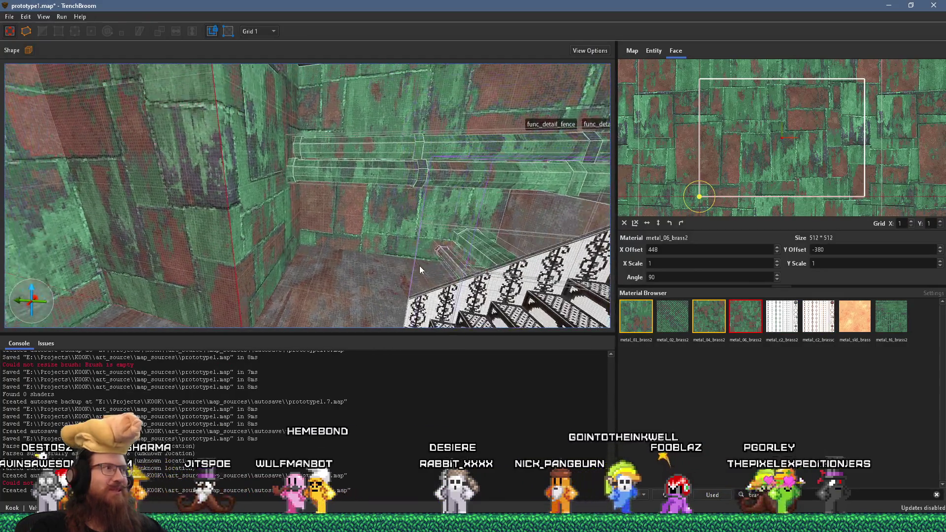
# Deselect the face and save prototype1.map.
pyautogui.press('Escape')
pyautogui.hotkey('alt', 'f')
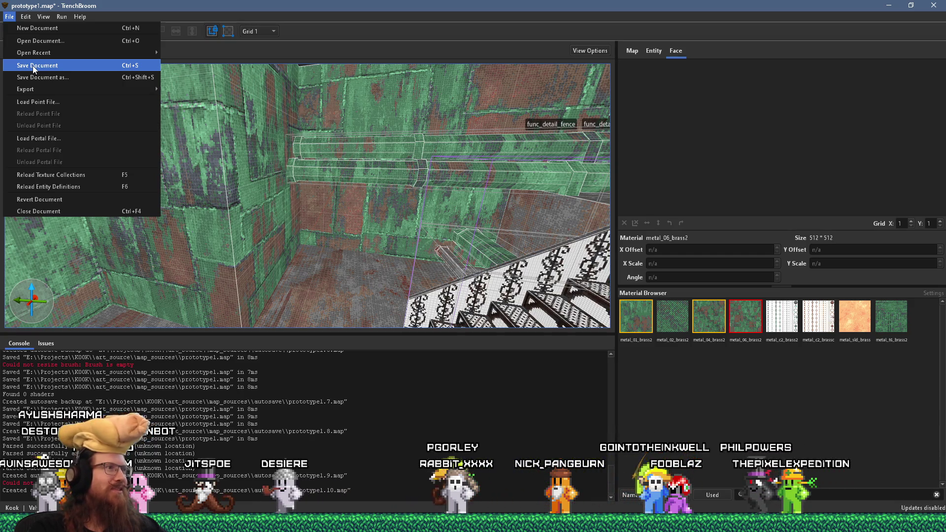
pyautogui.click(38, 71)
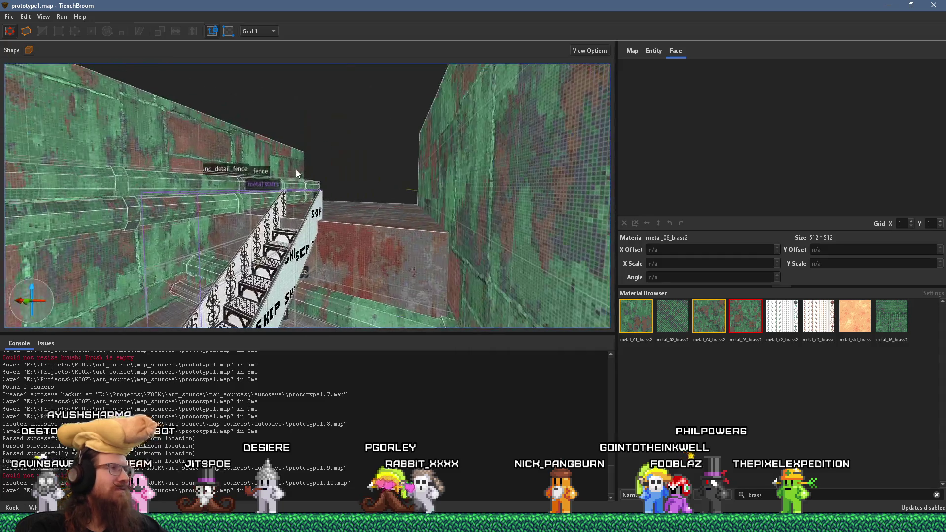
# Fly back to view the metal stairs, then bring up the KOOK folder window.
pyautogui.press('s')
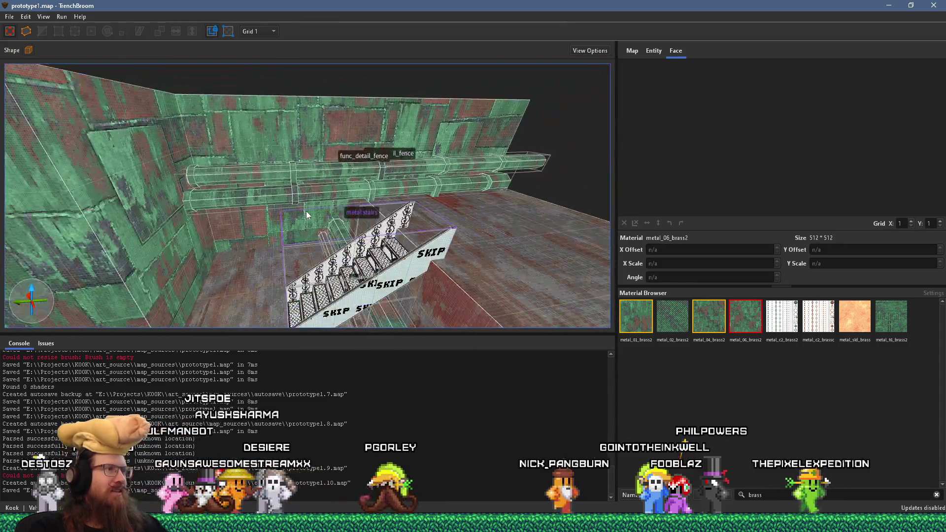
pyautogui.press('s')
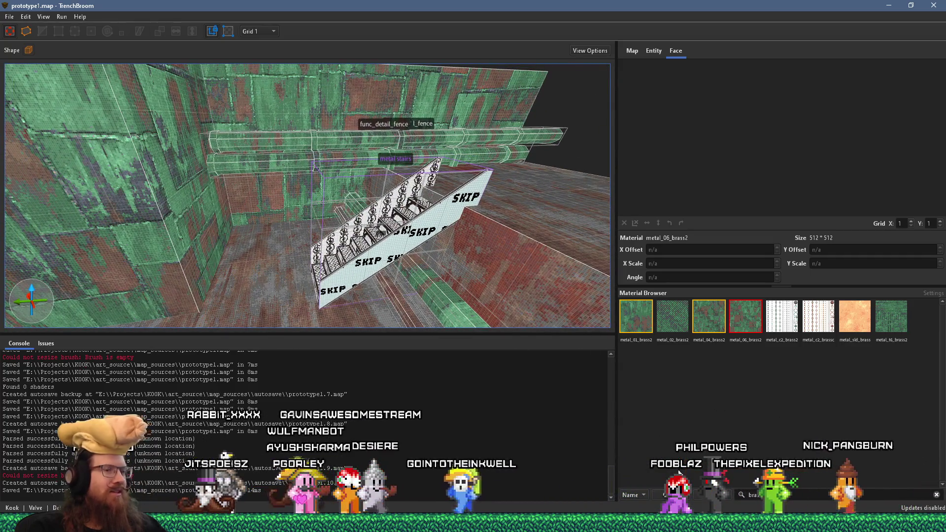
pyautogui.hotkey('alt', 'Tab')
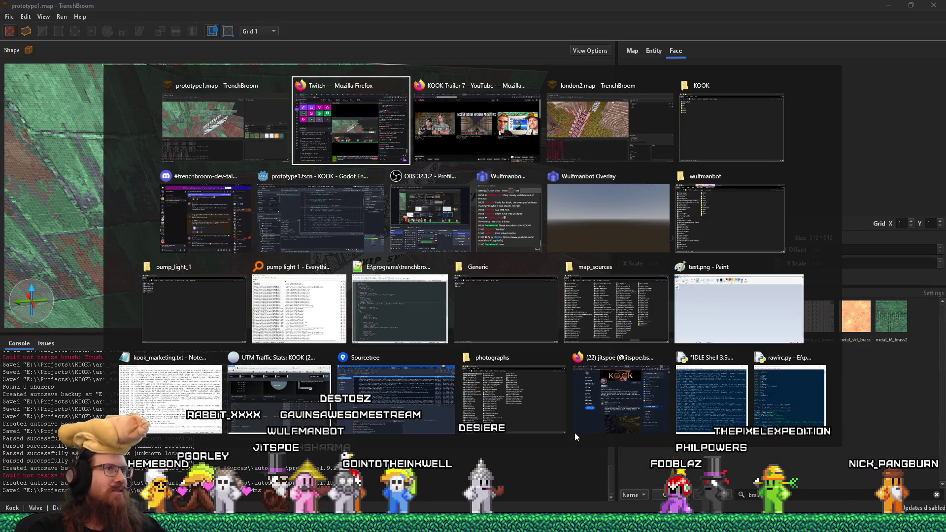
pyautogui.press('Tab')
pyautogui.press('Tab')
pyautogui.press('Tab')
# Open the downloaded KOOK GameConfig.cfg from Explorer in Notepad++.
pyautogui.doubleClick(445, 141)
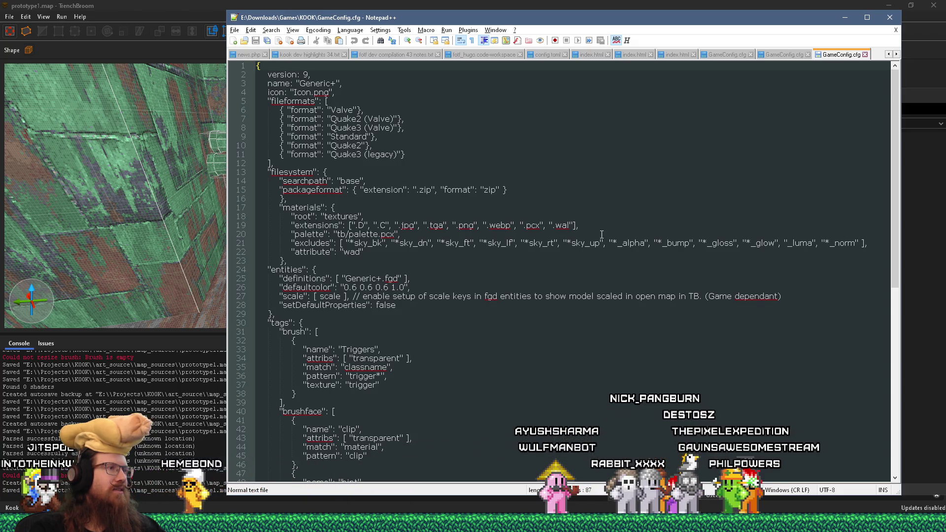
pyautogui.scroll(-4, 602, 234)
pyautogui.scroll(4, 602, 235)
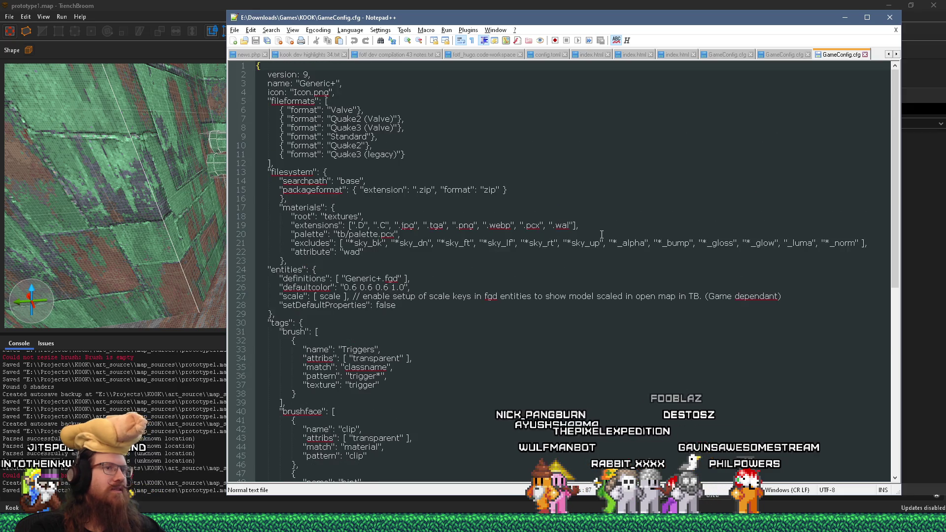
pyautogui.hotkey('alt', 'Tab')
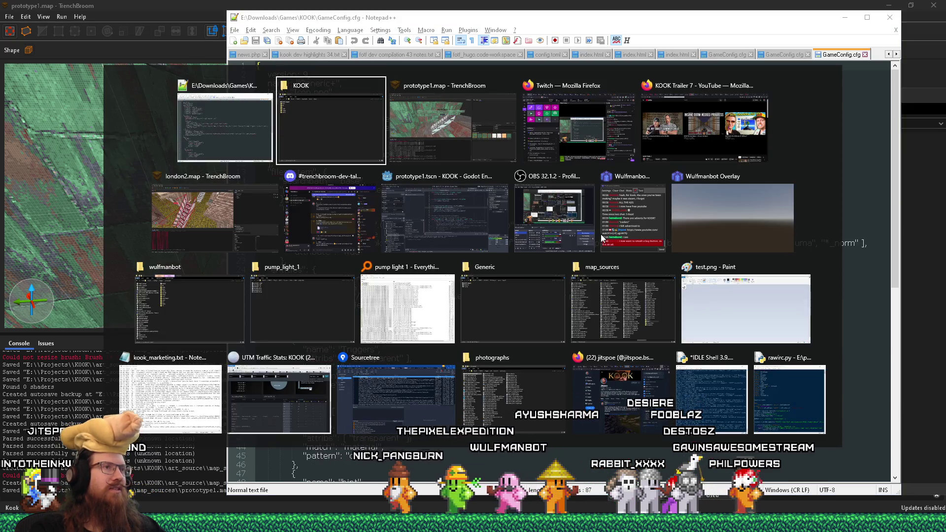
pyautogui.hotkey('alt', 'shift', 'Tab')
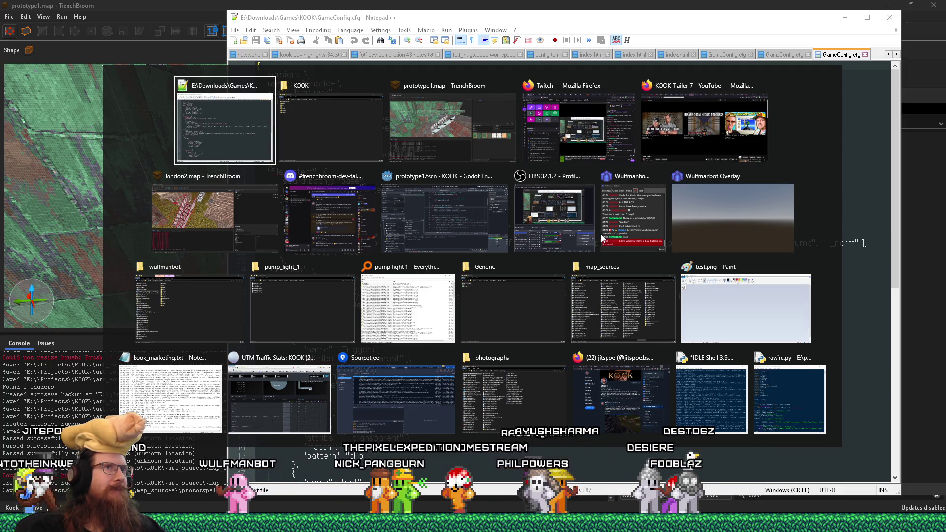
# Close the Generic GameConfig.cfg tab, leaving the Generic+ KOOK config showing.
pyautogui.hotkey('ctrl', 'Tab')
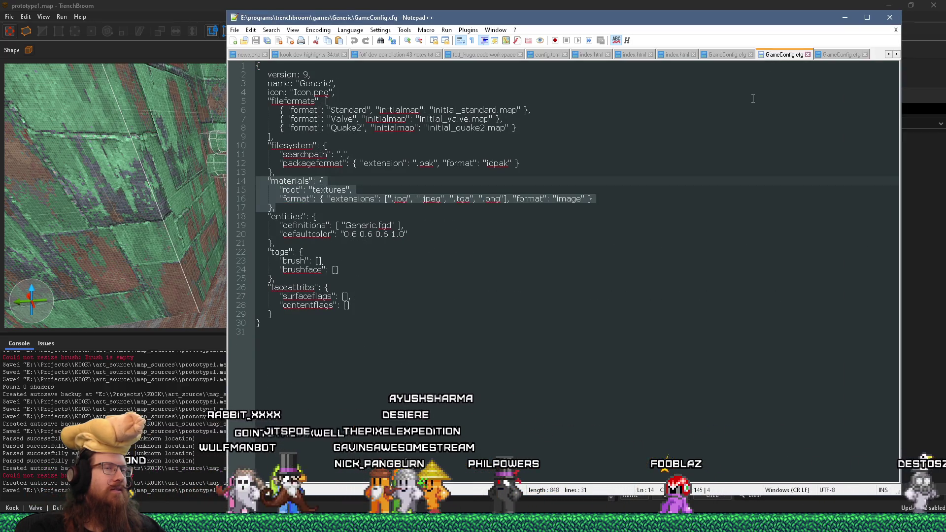
pyautogui.middleClick(772, 56)
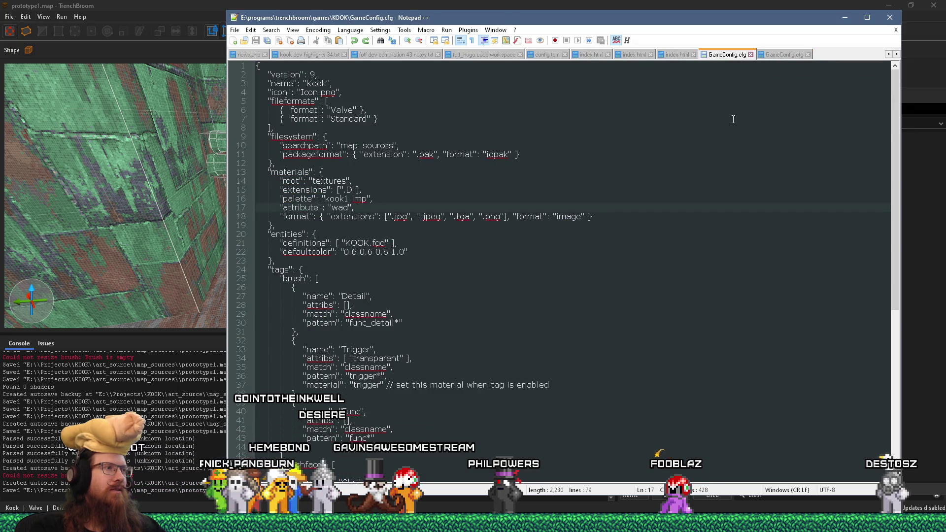
pyautogui.click(783, 56)
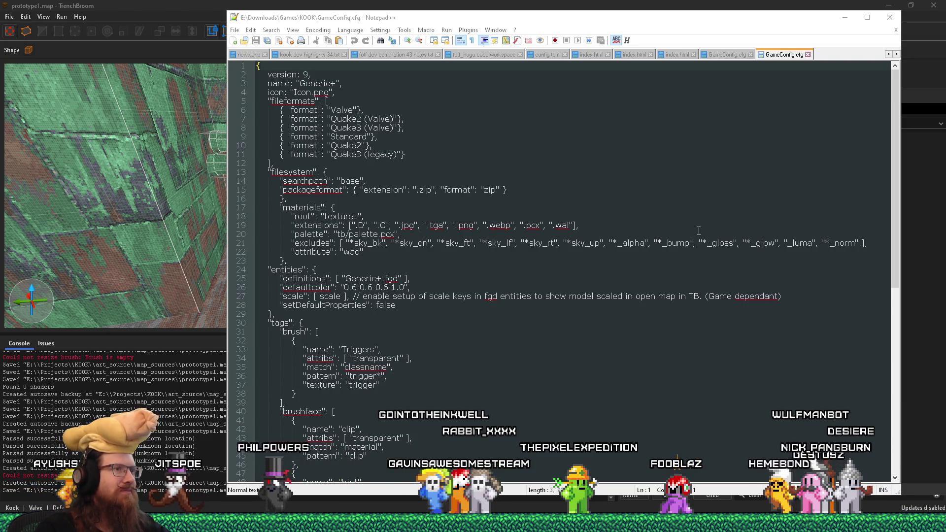
# Append .C, .jpg, .tga, .png, .webp, .pcx and .wal to line 15's extensions list.
pyautogui.moveTo(699, 228); pyautogui.dragTo(291, 225)
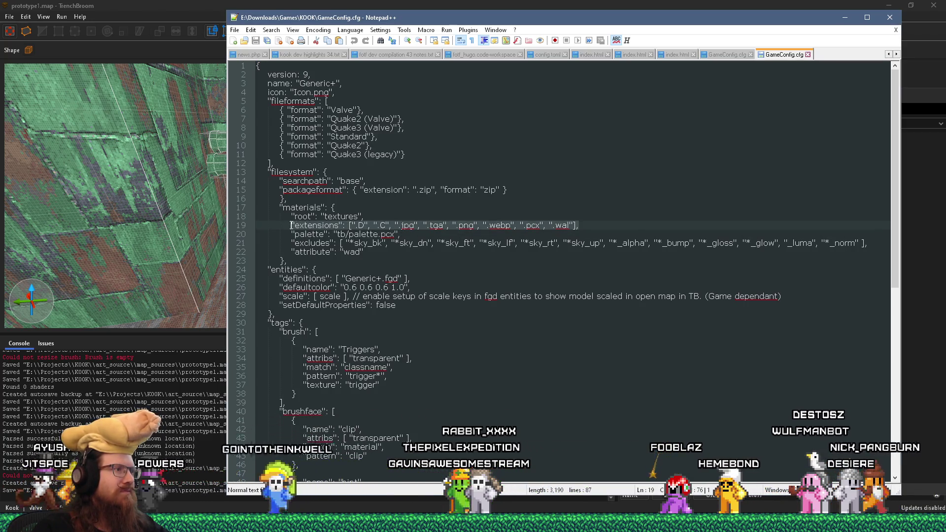
pyautogui.rightClick(290, 225)
pyautogui.click(309, 243)
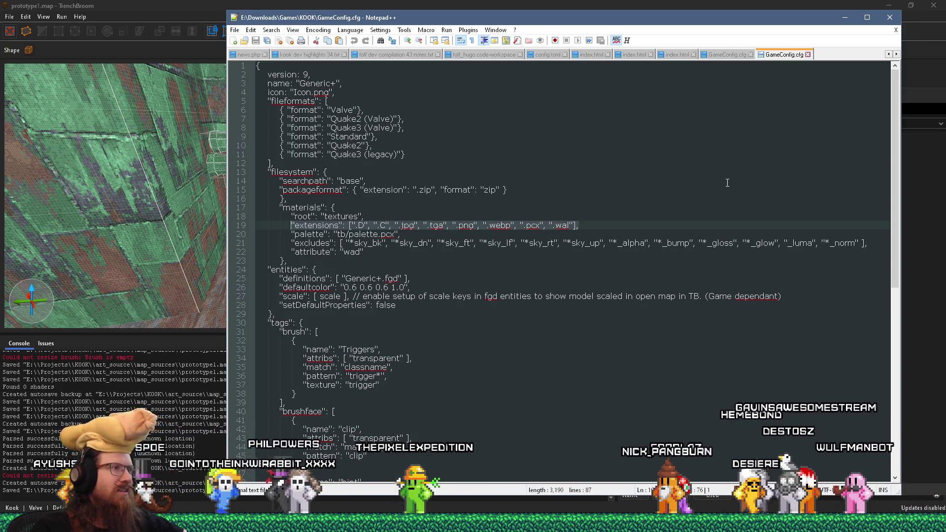
pyautogui.click(730, 54)
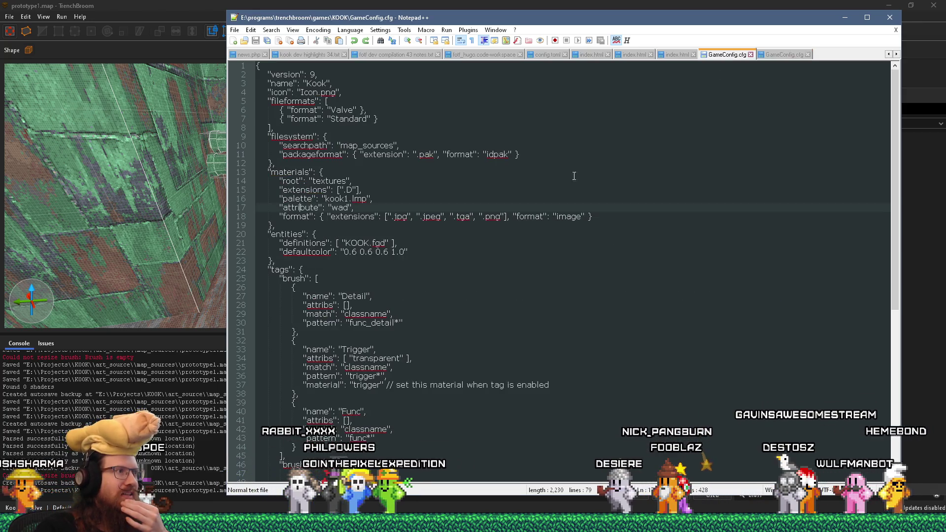
pyautogui.click(396, 188)
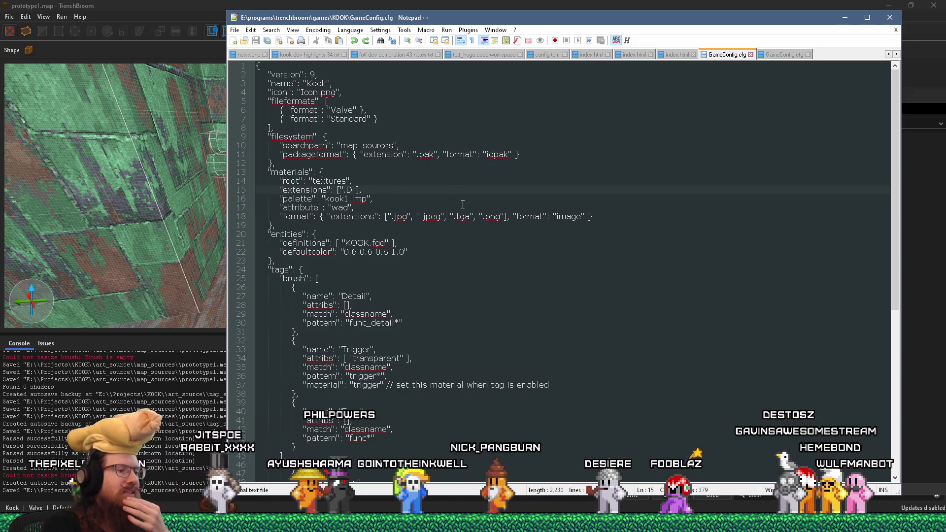
pyautogui.write(', ".C", ".jpg", ".tga", ".png", ".webp", ".pcx", ".wal"')
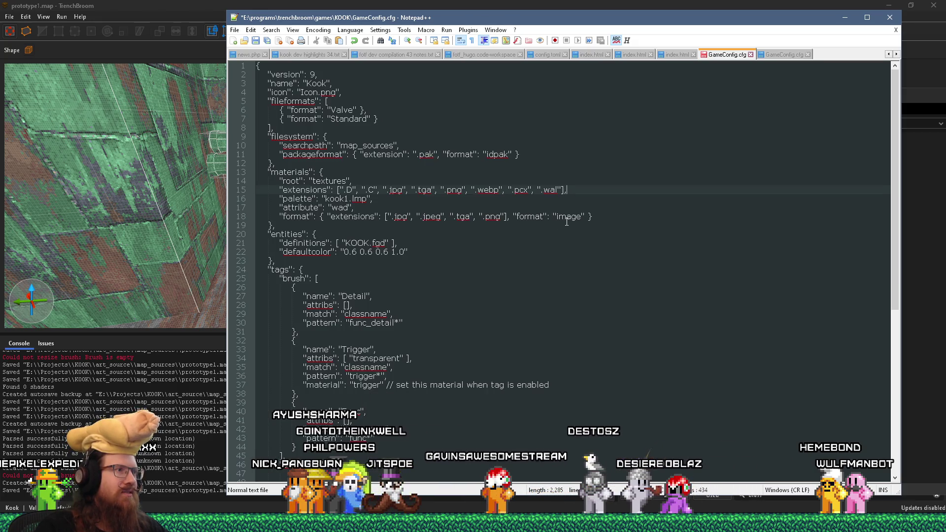
# Delete the line-18 image format entry and remove the trailing comma left on line 17.
pyautogui.click(500, 217)
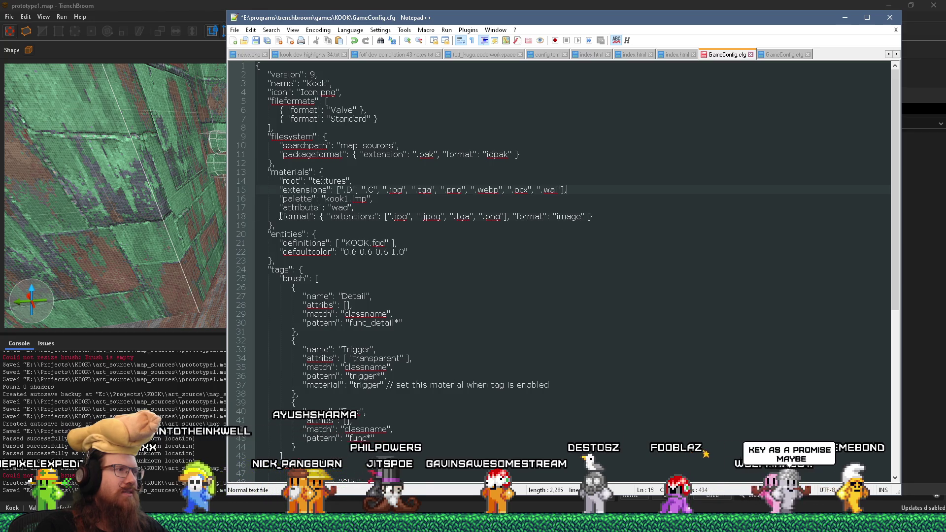
pyautogui.moveTo(503, 212); pyautogui.dragTo(611, 219)
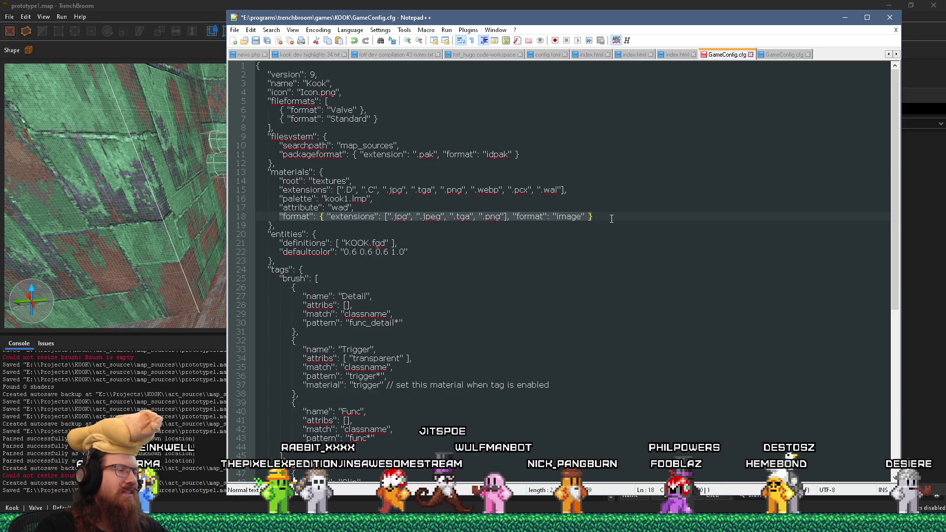
pyautogui.click(784, 55)
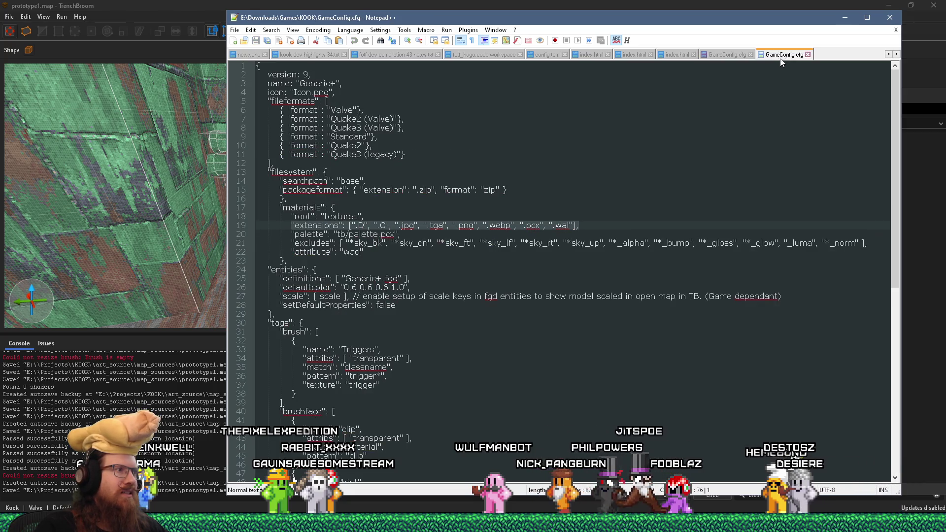
pyautogui.click(728, 55)
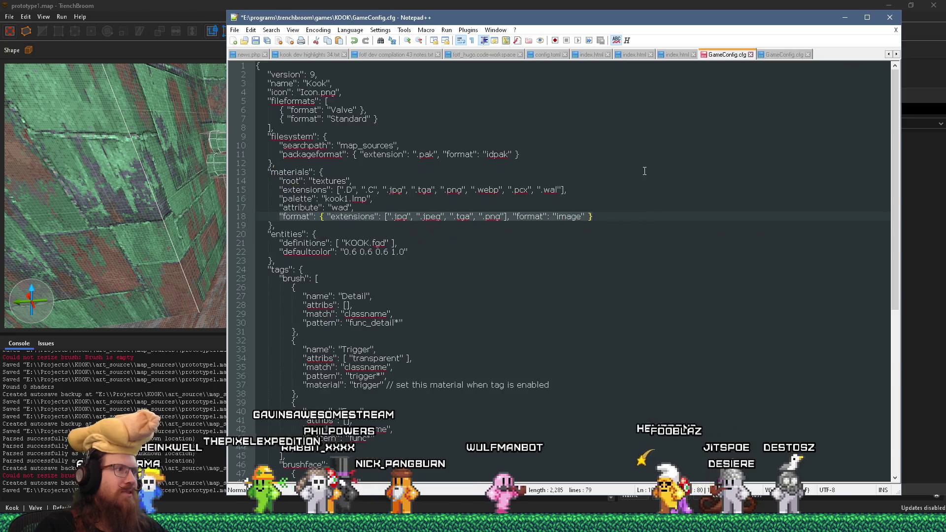
pyautogui.press('Delete')
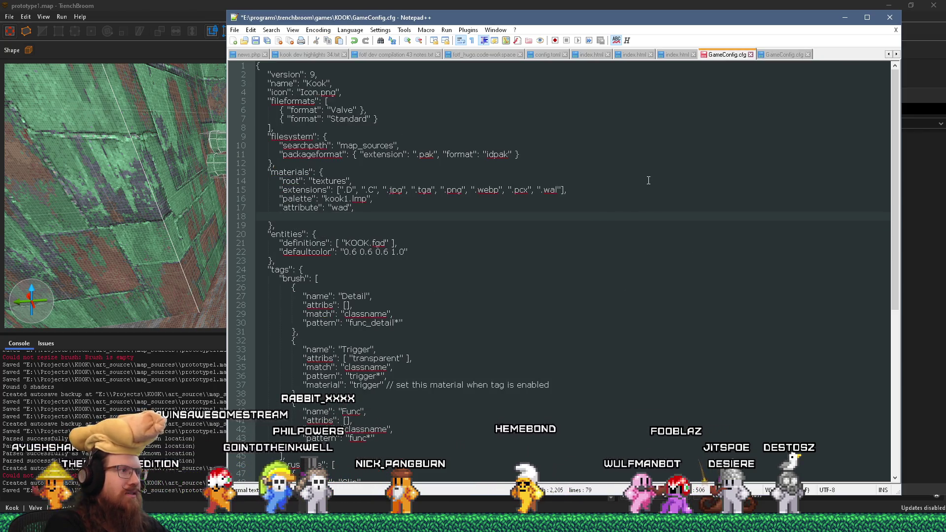
pyautogui.hotkey('shift', 'Left')
pyautogui.hotkey('shift', 'Left')
pyautogui.hotkey('shift', 'Left')
pyautogui.press('BackSpace')
pyautogui.press('BackSpace')
# Save the KOOK GameConfig.cfg and switch back to TrenchBroom.
pyautogui.hotkey('ctrl', 's')
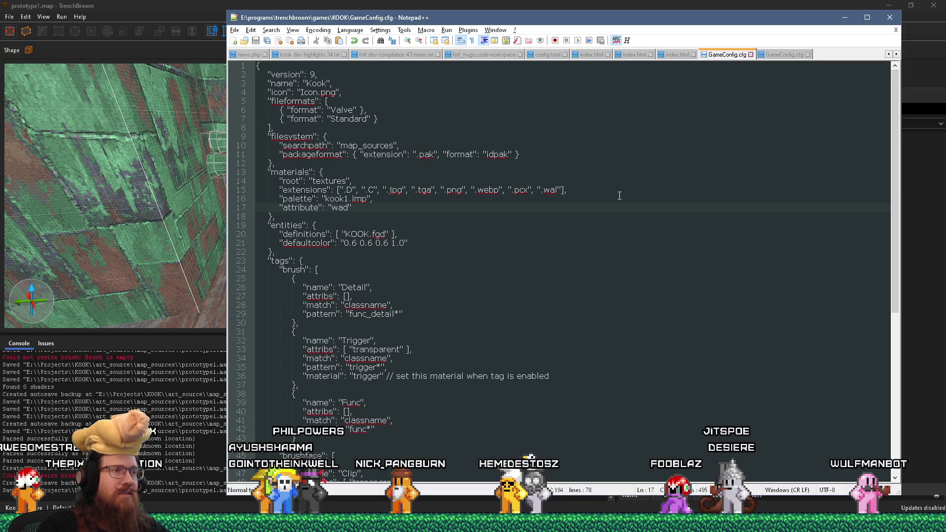
pyautogui.hotkey('alt', 'Tab')
pyautogui.press('Tab')
pyautogui.press('Tab')
pyautogui.press('Tab')
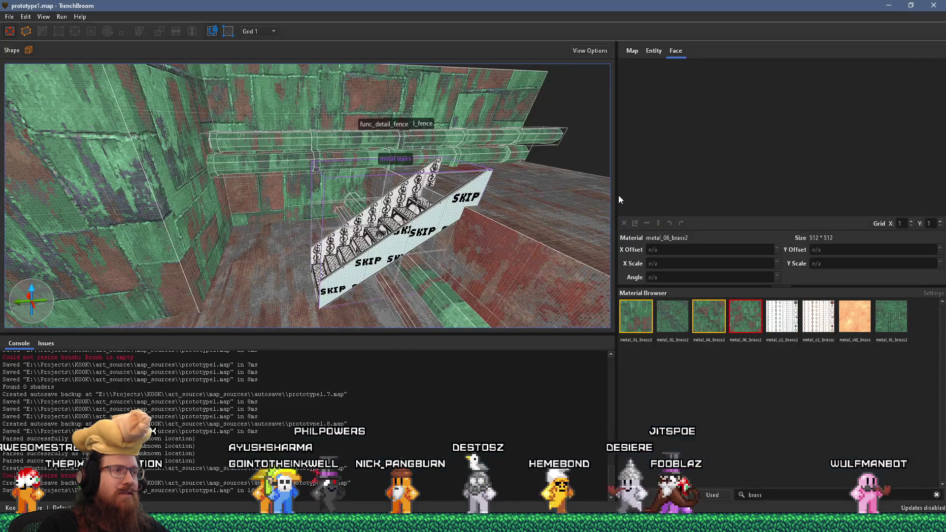
# Reload the material collections and test-search 'test' in the Material Browser.
pyautogui.click(10, 16)
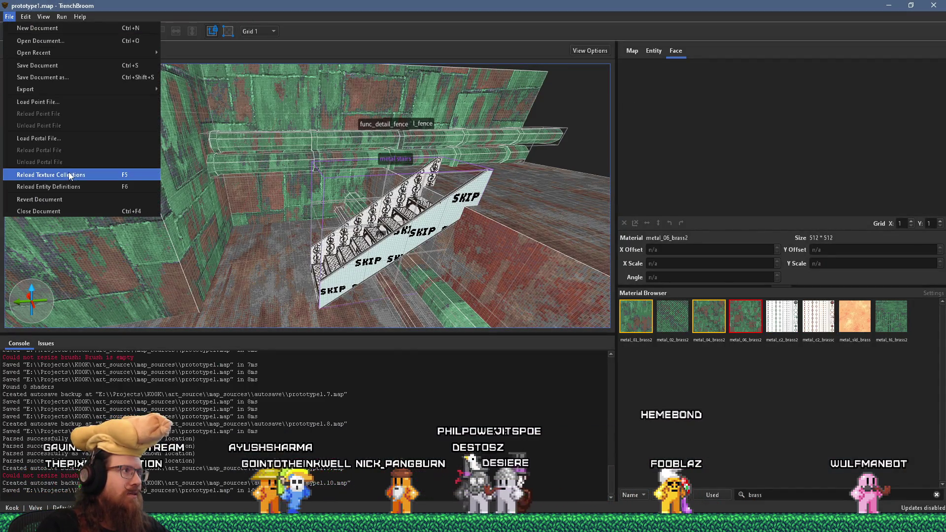
pyautogui.click(59, 176)
pyautogui.doubleClick(754, 495)
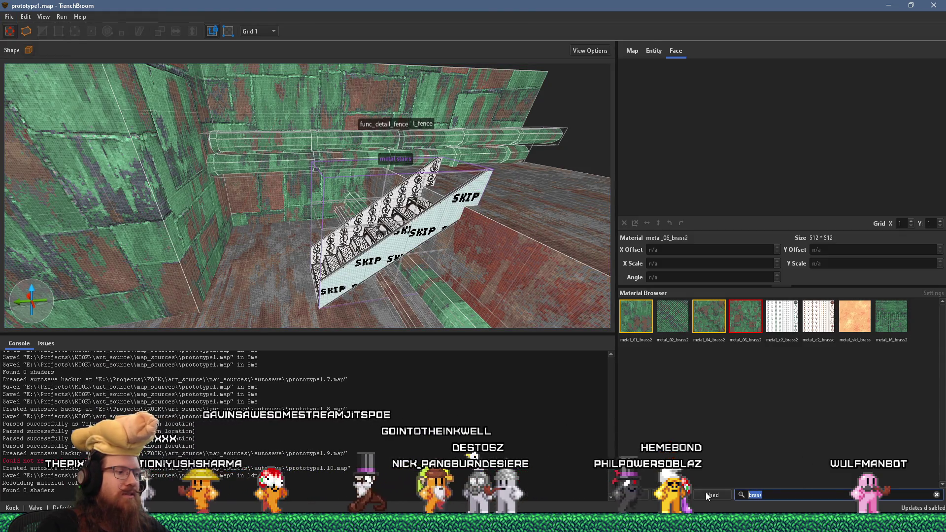
pyautogui.write('test')
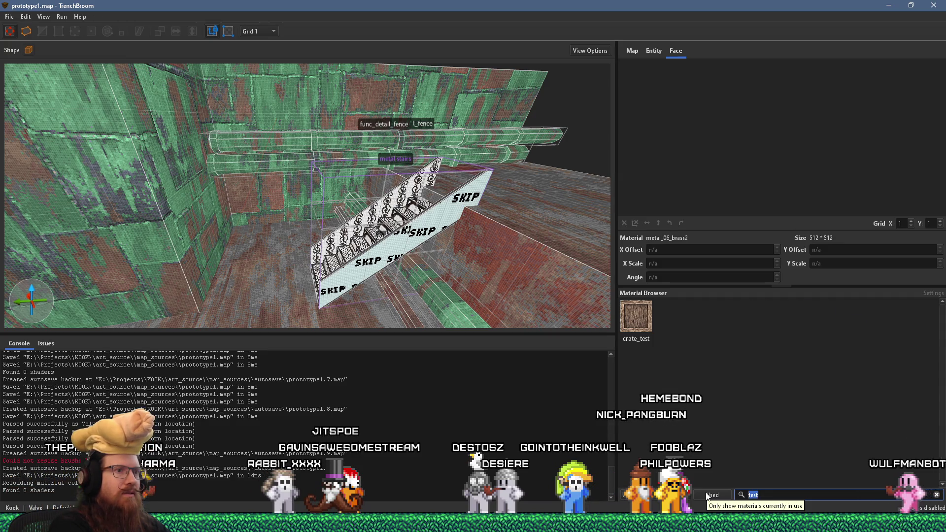
pyautogui.press('BackSpace')
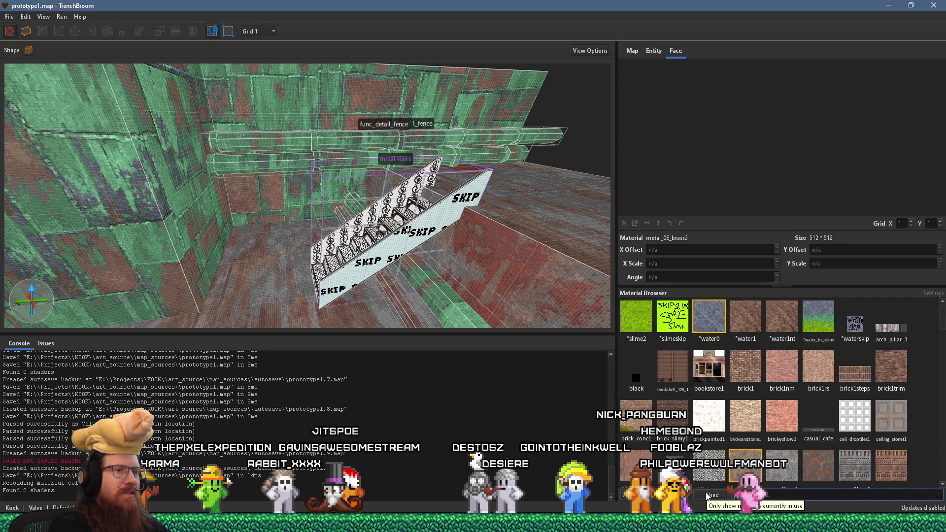
# Delete the "attribute": "wad" line in the KOOK config and reload material collections again.
pyautogui.hotkey('alt', 'Tab')
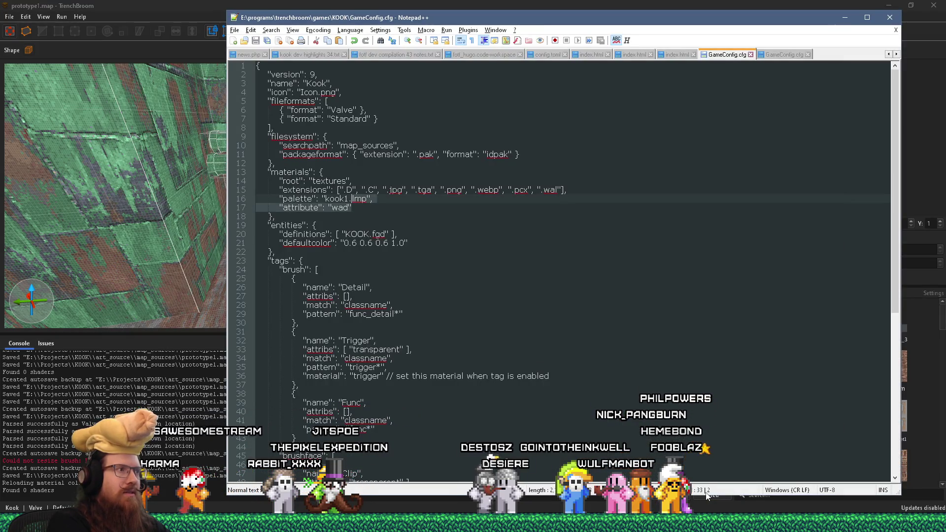
pyautogui.press('Delete')
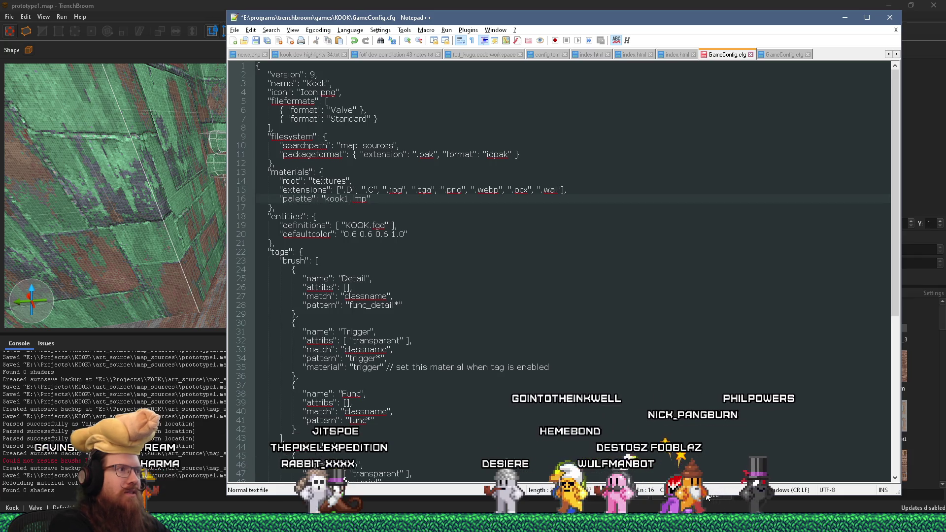
pyautogui.hotkey('alt', 'Tab')
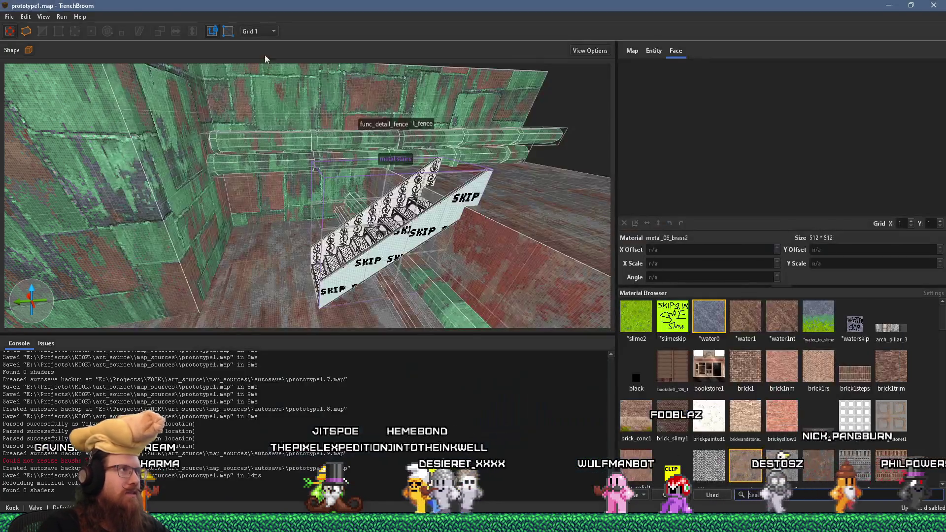
pyautogui.click(11, 16)
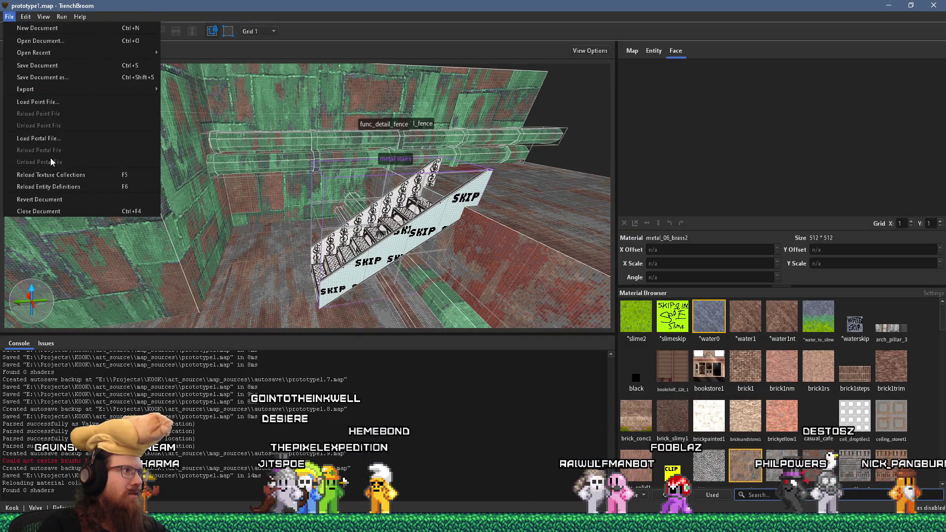
pyautogui.click(56, 174)
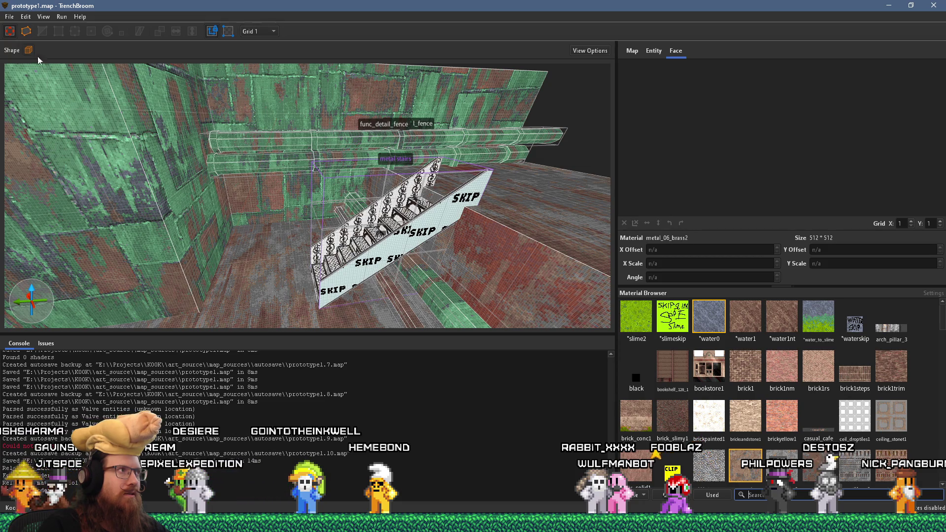
pyautogui.click(9, 17)
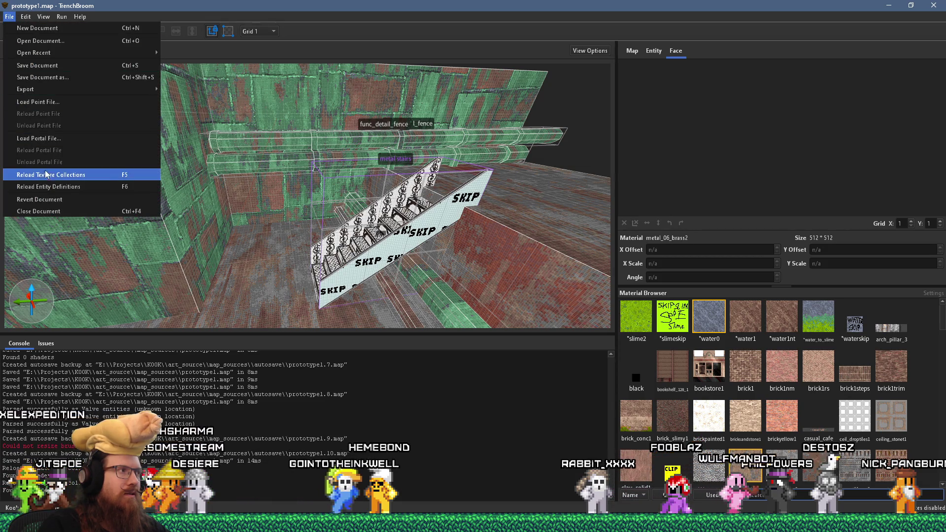
pyautogui.hotkey('alt', 'Tab')
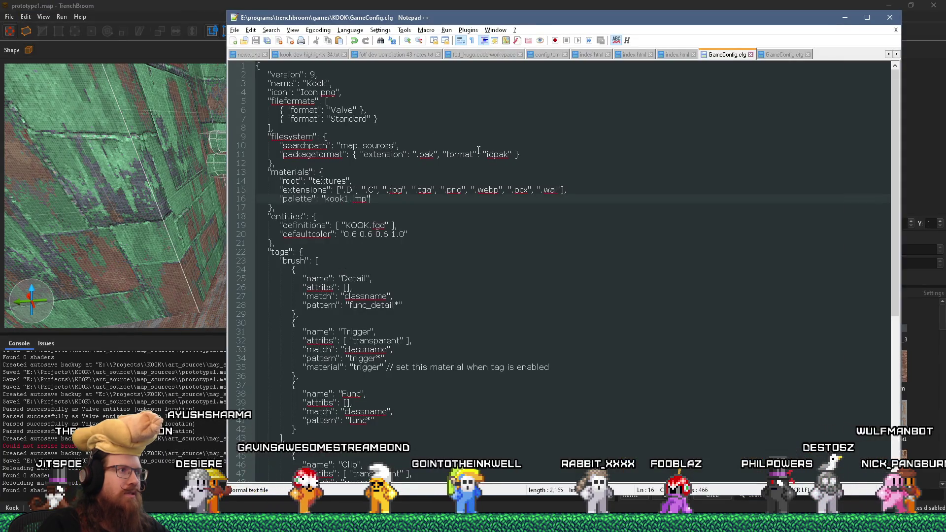
# Restore the wad attribute line and relaunch TrenchBroom from e:\programs\trenchbroom\.
pyautogui.hotkey('alt', 'Tab')
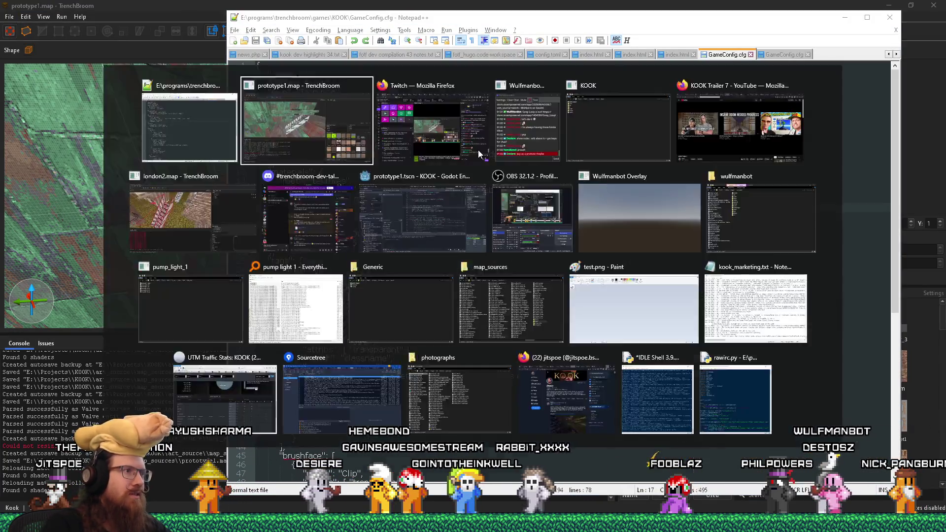
pyautogui.hotkey('alt', 'Tab')
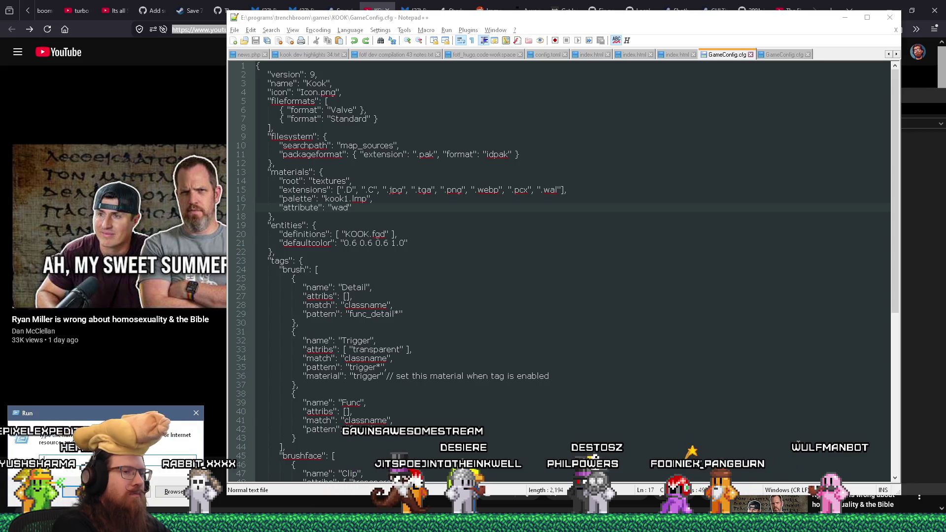
pyautogui.write('e:\\programs\\trenc')
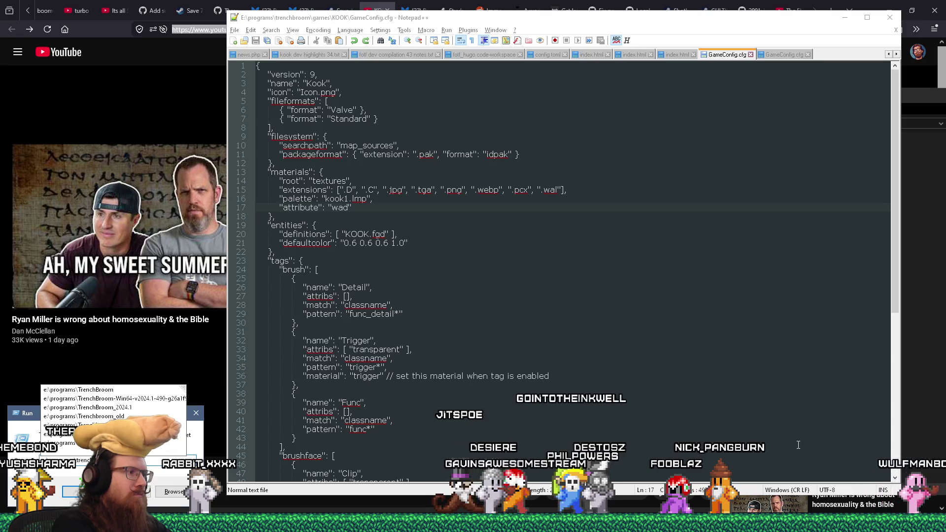
pyautogui.write('hbroom\\')
pyautogui.press('Return')
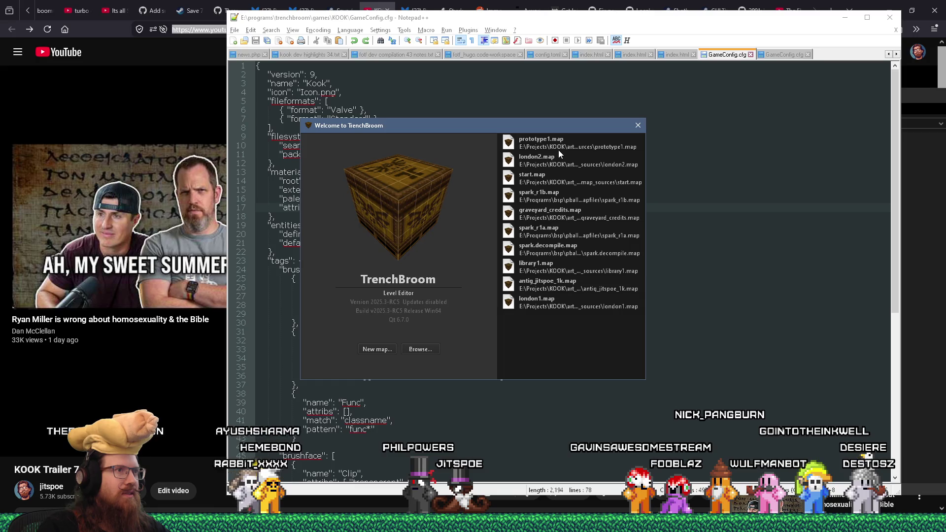
# Reopen prototype1.map from the recent list and filter the face materials by 'test'.
pyautogui.click(540, 147)
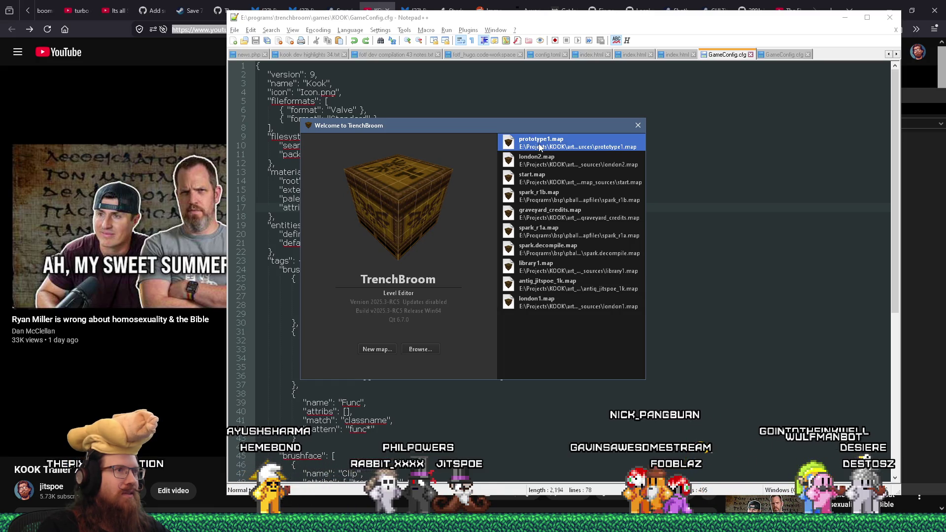
pyautogui.doubleClick(540, 146)
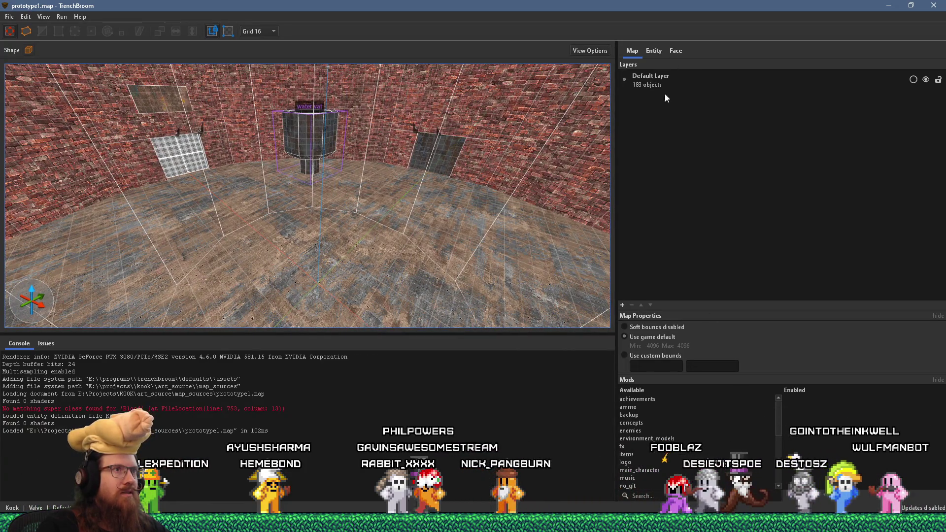
pyautogui.hotkey('ctrl', '3')
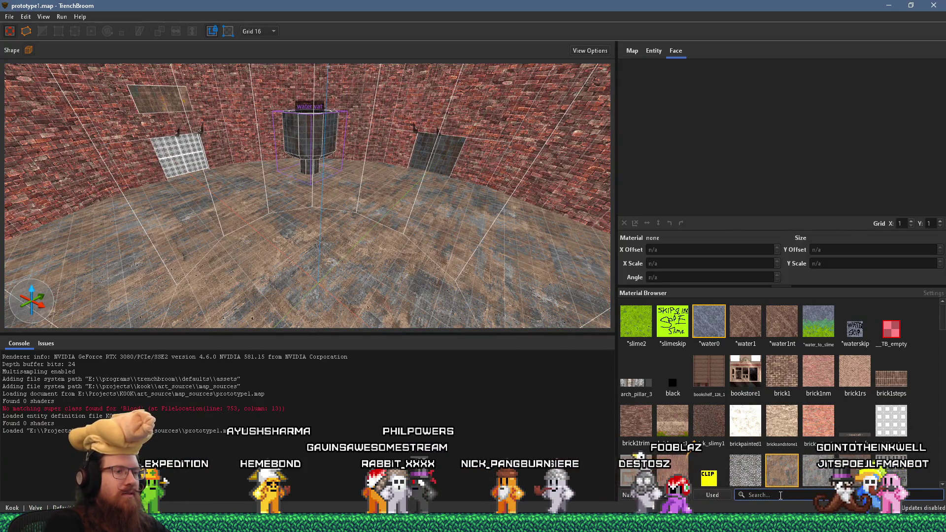
pyautogui.write('test')
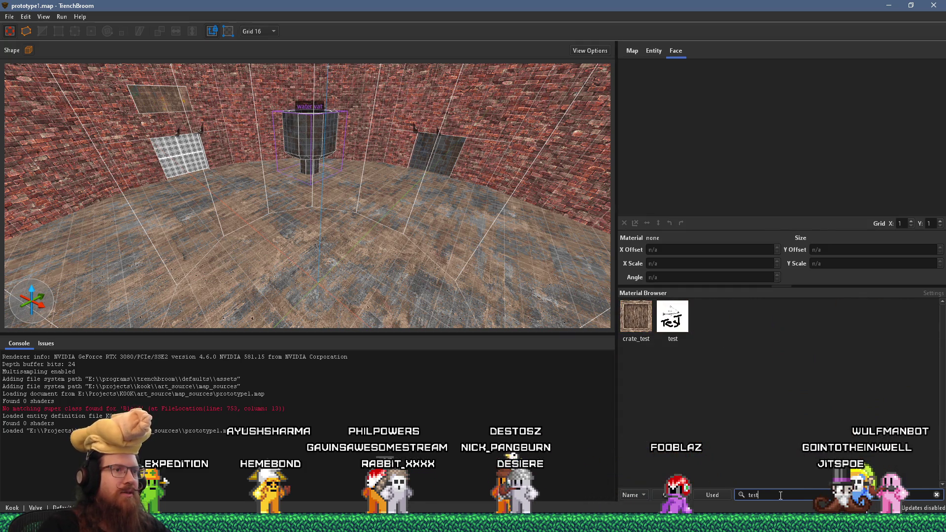
# Fly the camera to the brick wall ledge and select the func_detail_wall floor face.
pyautogui.moveTo(543, 308)
pyautogui.mouseDown()
pyautogui.moveTo(388, 187)
pyautogui.moveTo(318, 288)
pyautogui.mouseUp()
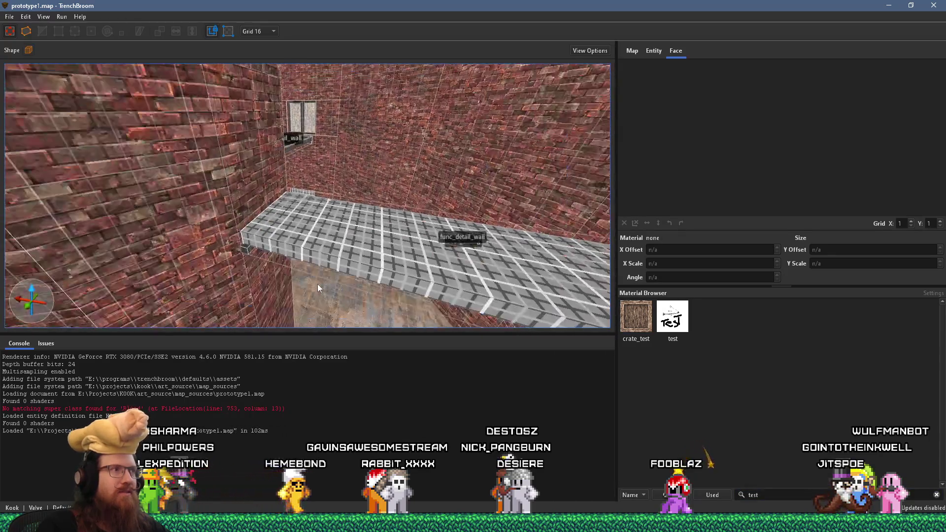
pyautogui.moveTo(363, 256)
pyautogui.mouseDown()
pyautogui.moveTo(287, 235)
pyautogui.moveTo(289, 297)
pyautogui.moveTo(368, 261)
pyautogui.moveTo(293, 233)
pyautogui.moveTo(297, 243)
pyautogui.moveTo(338, 248)
pyautogui.mouseUp()
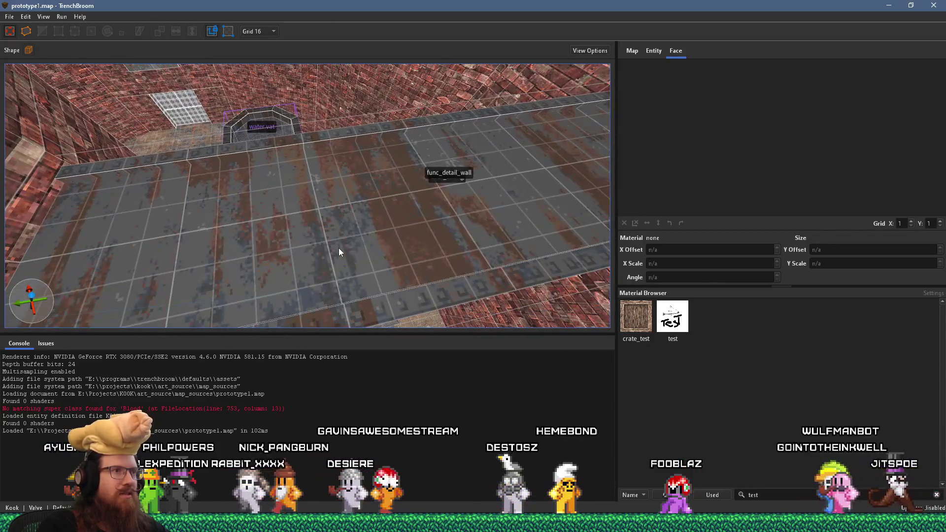
pyautogui.click(339, 247)
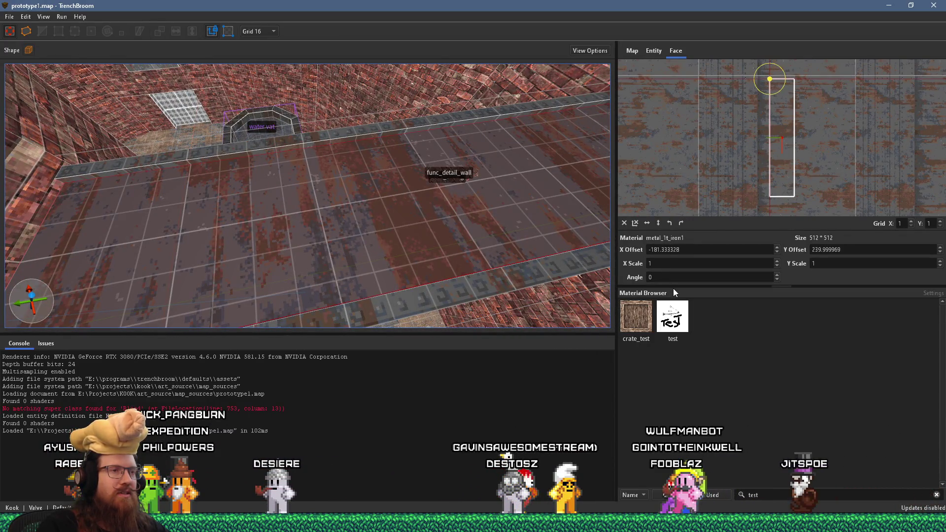
pyautogui.hotkey('alt', 'Tab')
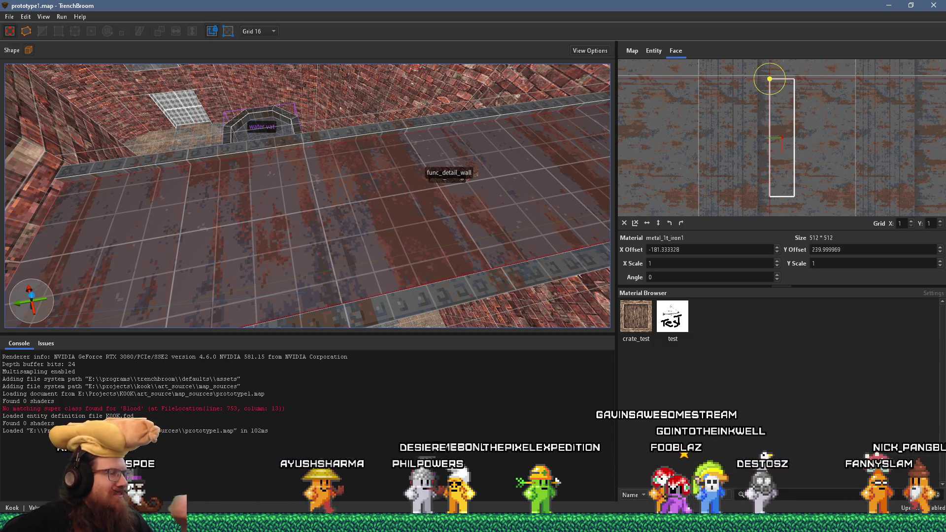
# Filter the Material Browser by 'test' to list only crate_test and test.
pyautogui.write('test')
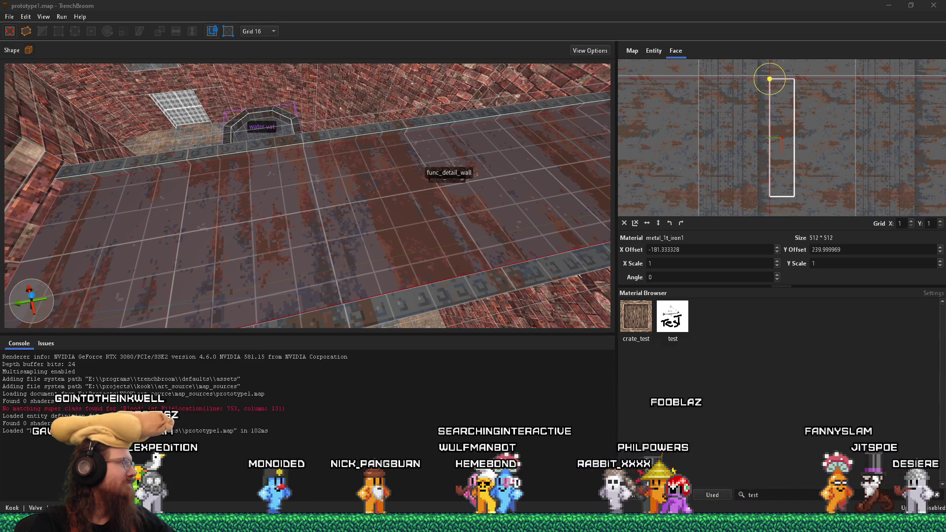
pyautogui.hotkey('alt', 'Tab')
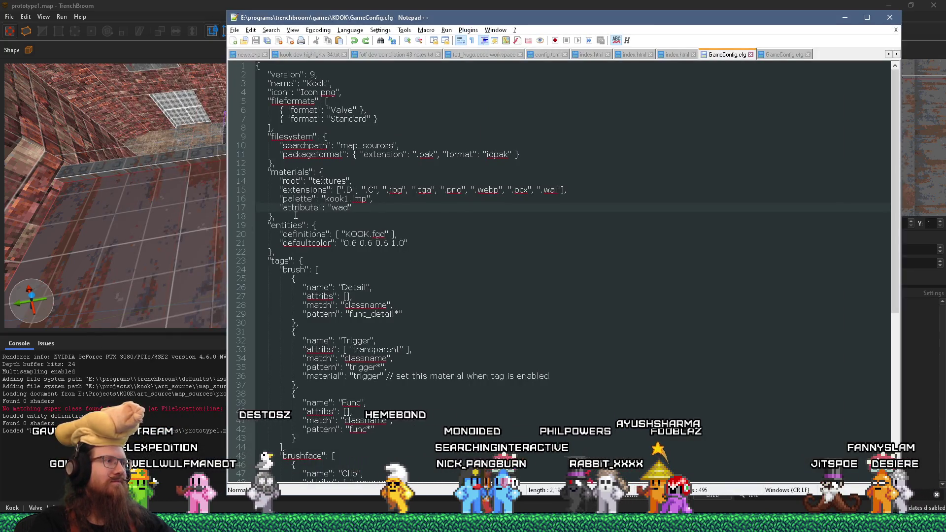
# Copy line 15's extensions list from the KOOK config's materials block for the Discord dev-talk channel.
pyautogui.moveTo(275, 218); pyautogui.dragTo(200, 174)
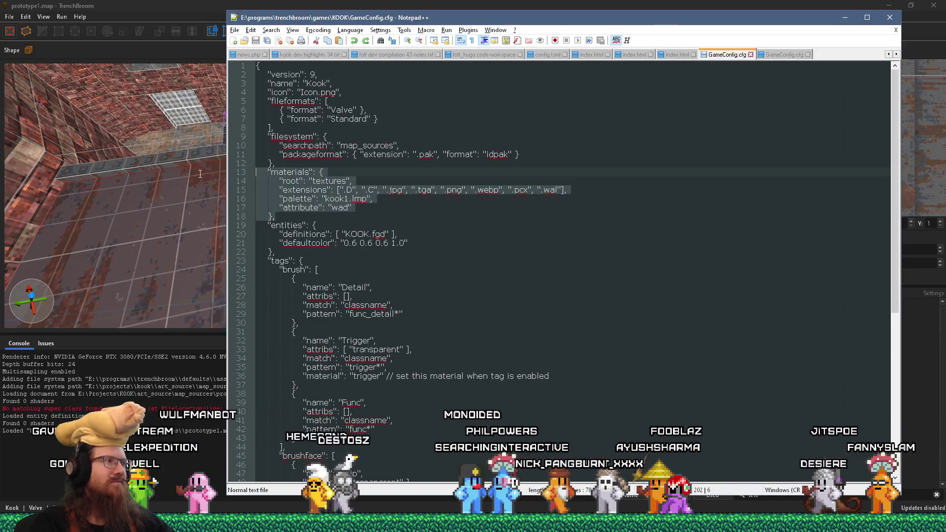
pyautogui.click(330, 200)
pyautogui.moveTo(593, 191); pyautogui.dragTo(277, 191)
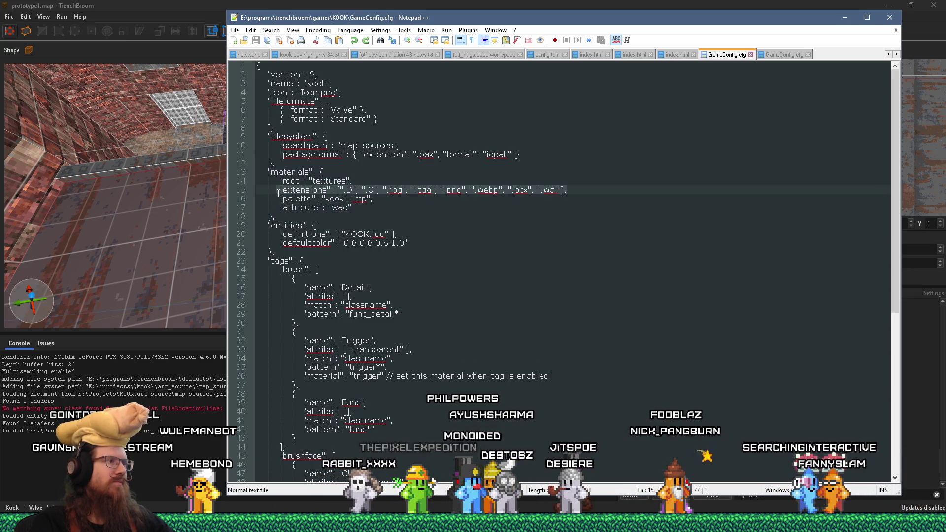
pyautogui.rightClick(288, 190)
pyautogui.click(310, 207)
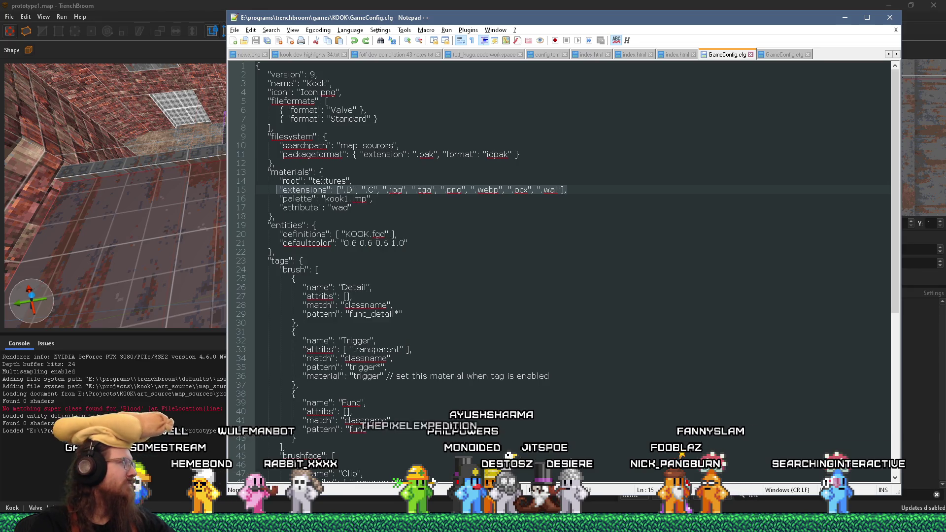
pyautogui.hotkey('alt', 'Tab')
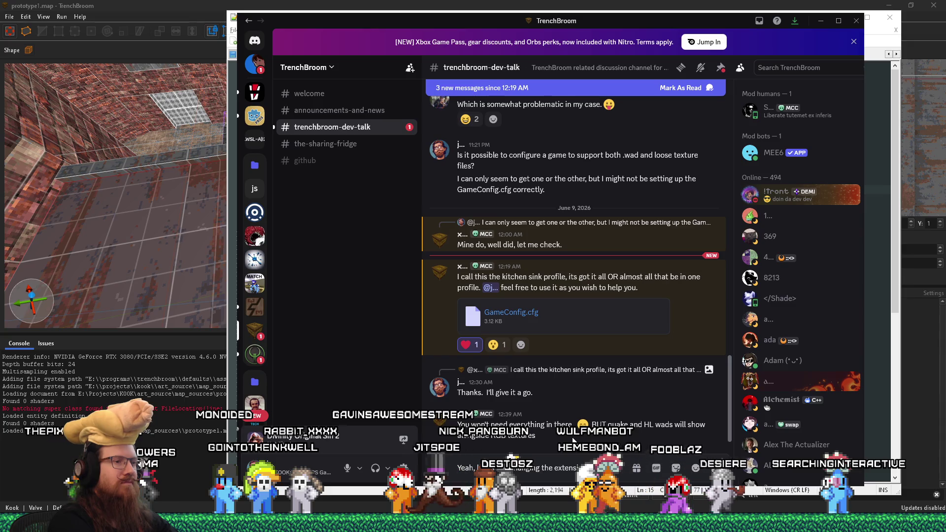
# Finish and send the reply that changing the extensions was sufficient, pasting the extensions line.
pyautogui.hotkey('ctrl', 'BackSpace')
pyautogui.hotkey('ctrl', 'BackSpace')
pyautogui.hotkey('ctrl', 'BackSpace')
pyautogui.write("it's like ch")
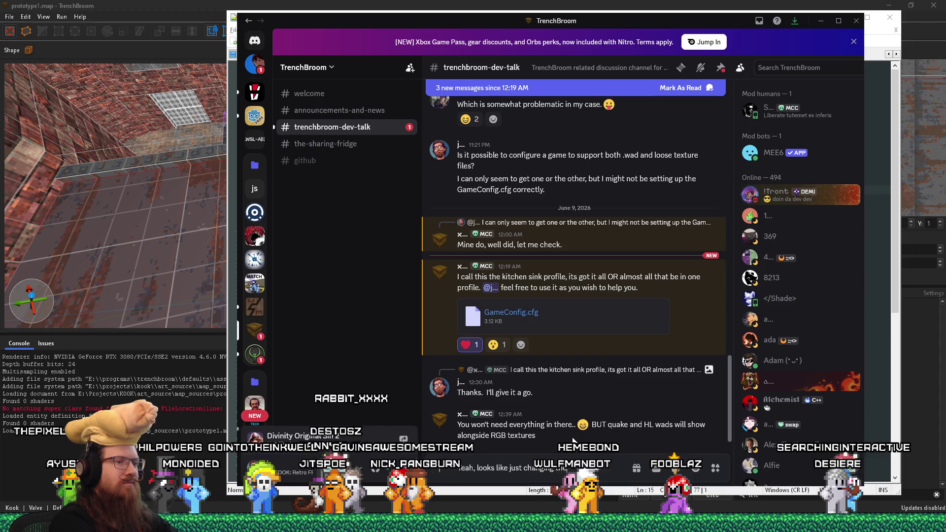
pyautogui.write('tensions was sufficient')
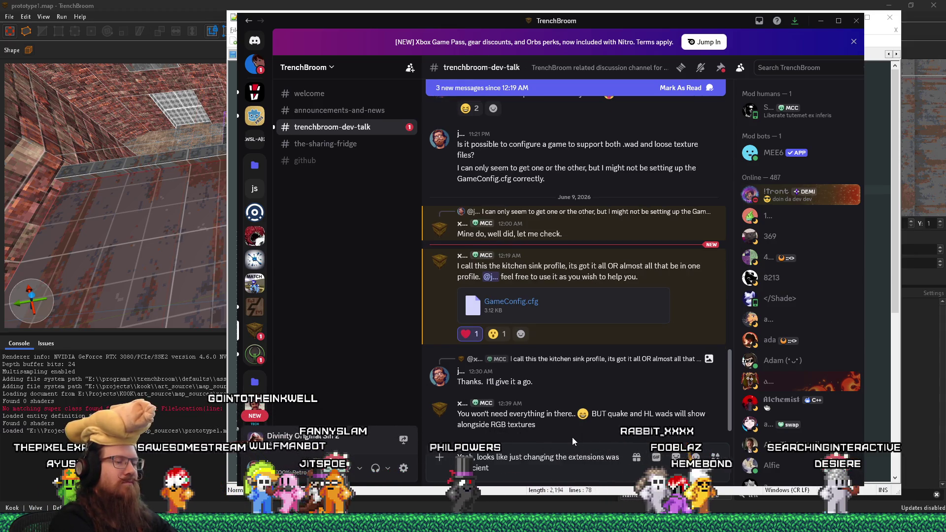
pyautogui.write('.')
pyautogui.hotkey('ctrl', 'v')
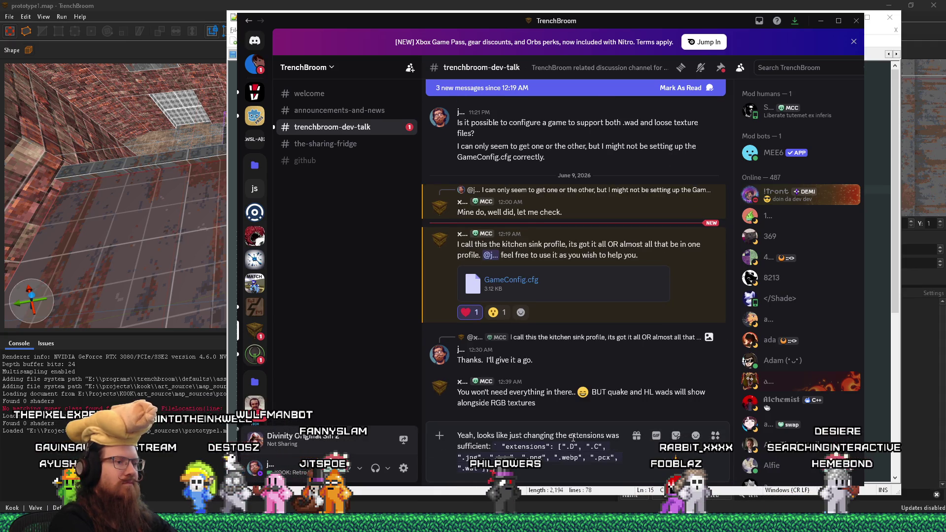
pyautogui.press('Return')
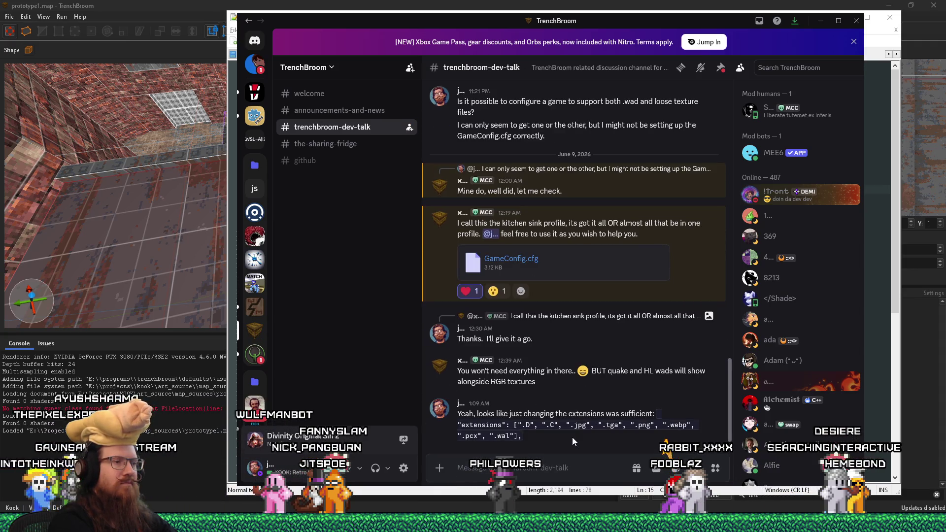
# Return to Notepad++ and show the other GameConfig.cfg tab.
pyautogui.hotkey('alt', 'Tab')
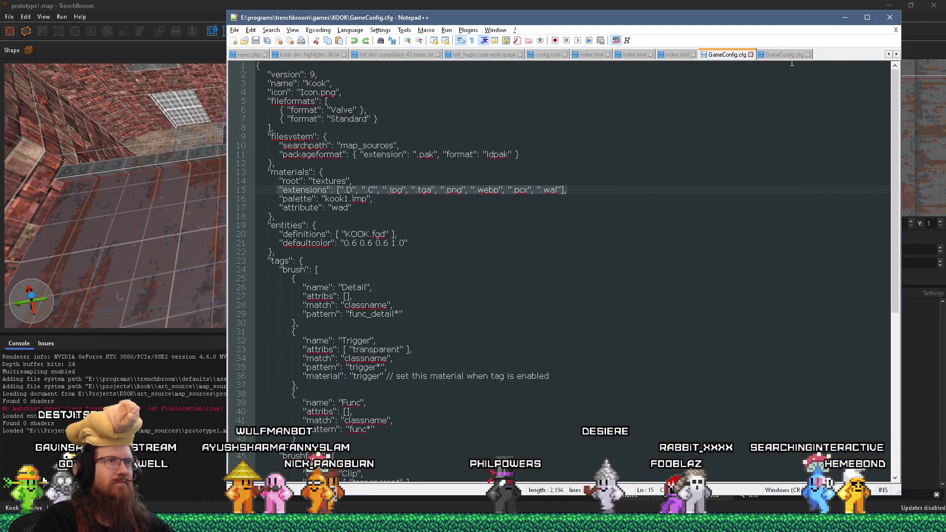
pyautogui.hotkey('ctrl', 'Tab')
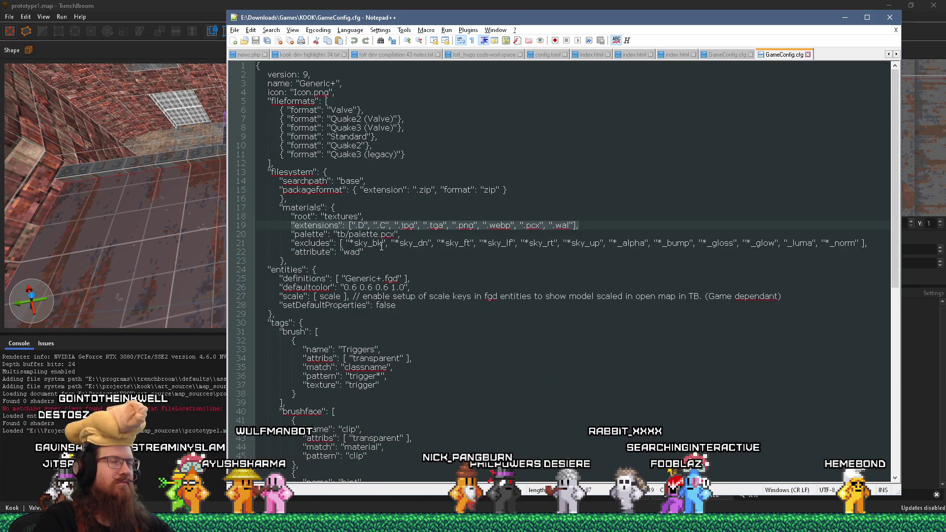
pyautogui.hotkey('alt', 'Tab')
pyautogui.hotkey('alt', 'Tab')
pyautogui.hotkey('alt', 'Tab')
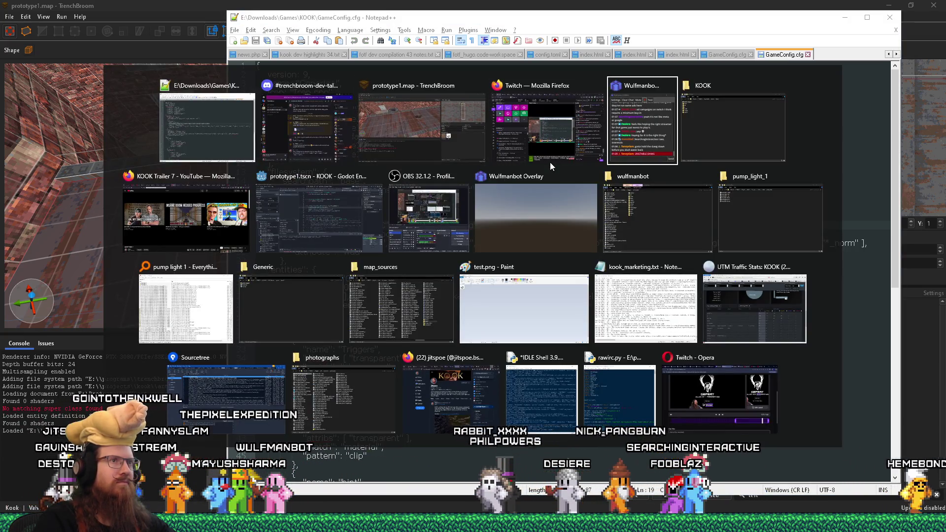
# Open the Generic game's GameConfig.cfg in Notepad++ and select its image format line.
pyautogui.hotkey('alt', 'Tab')
pyautogui.hotkey('alt', 'Tab')
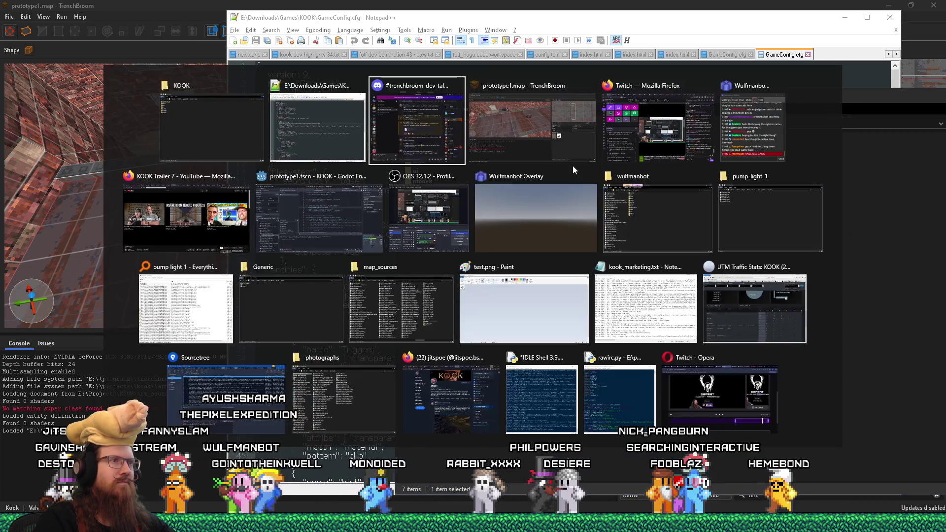
pyautogui.hotkey('alt', 'Tab')
pyautogui.hotkey('alt', 'Tab')
pyautogui.hotkey('alt', 'Tab')
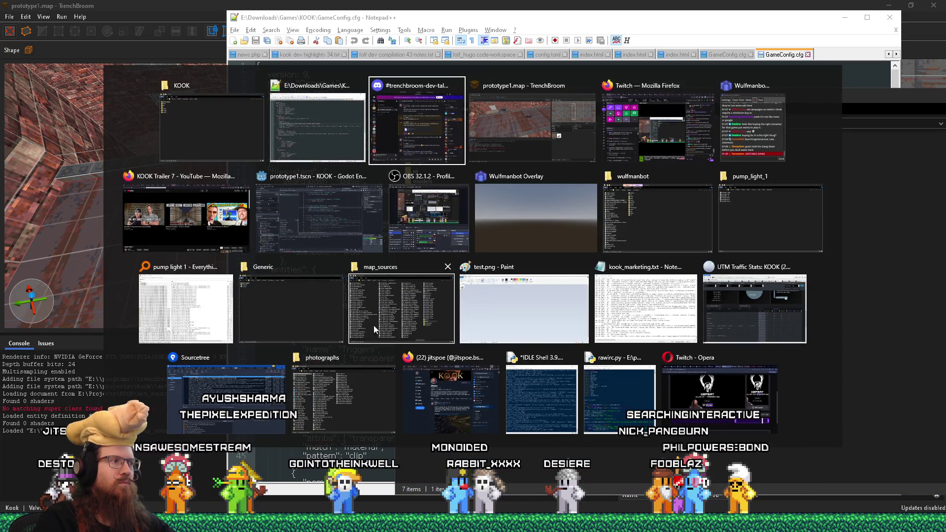
pyautogui.doubleClick(518, 134)
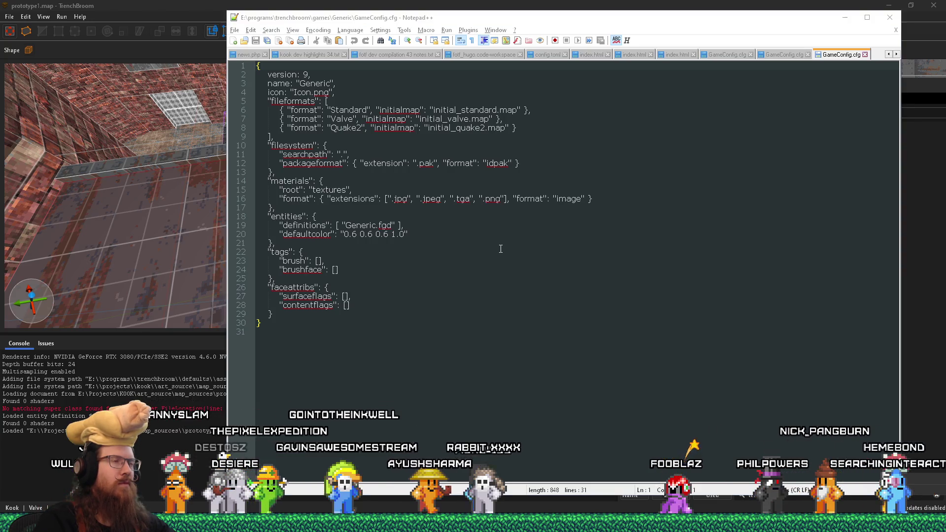
pyautogui.hotkey('alt', 'Tab')
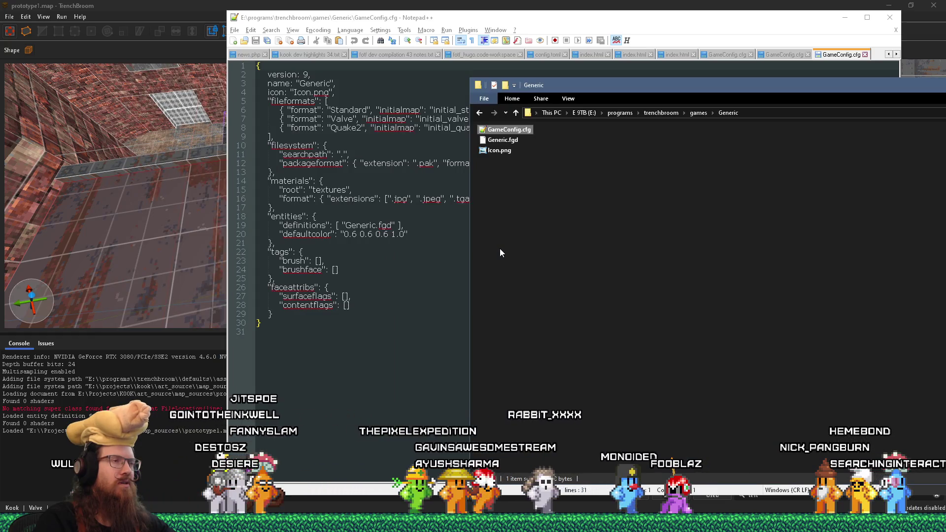
pyautogui.click(393, 228)
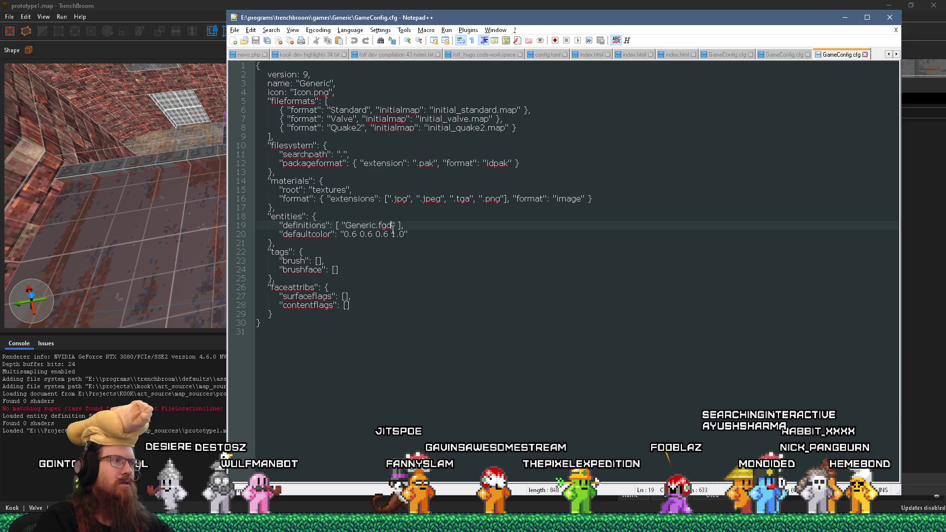
pyautogui.moveTo(486, 200); pyautogui.dragTo(270, 200)
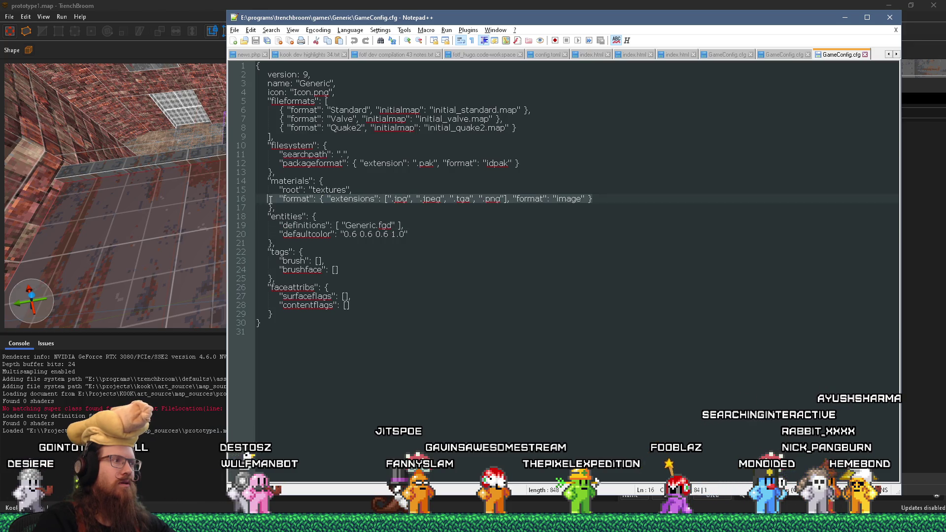
# Copy the Generic config's format line and bring Discord's dev-talk channel forward.
pyautogui.rightClick(306, 198)
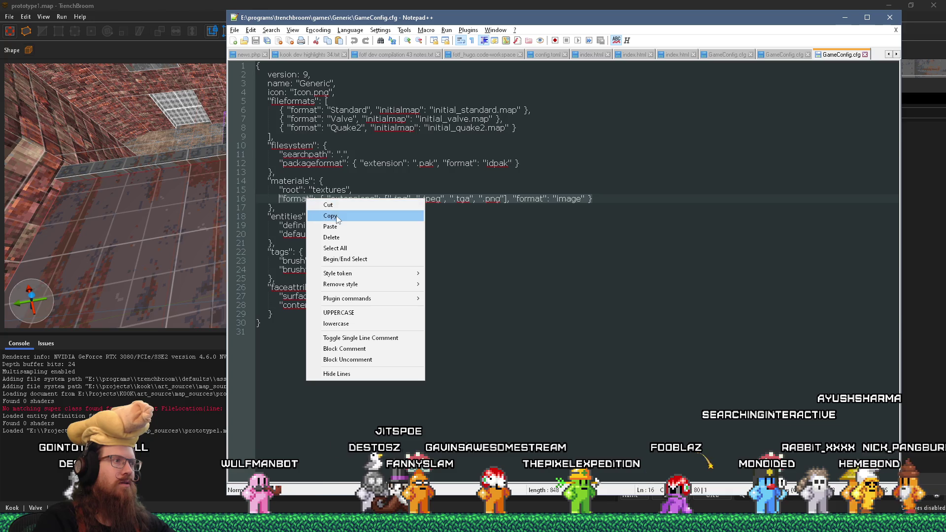
pyautogui.click(325, 215)
pyautogui.hotkey('alt', 'Tab')
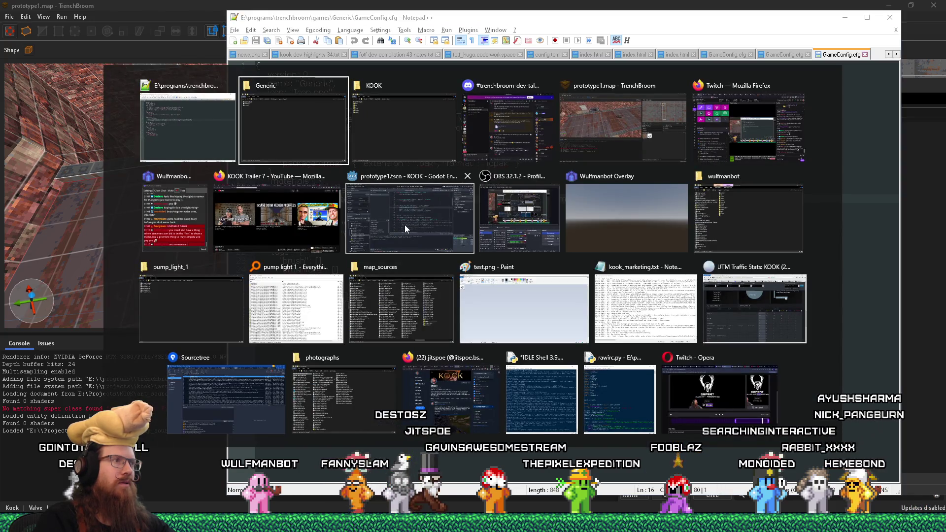
pyautogui.press('Tab')
pyautogui.press('Tab')
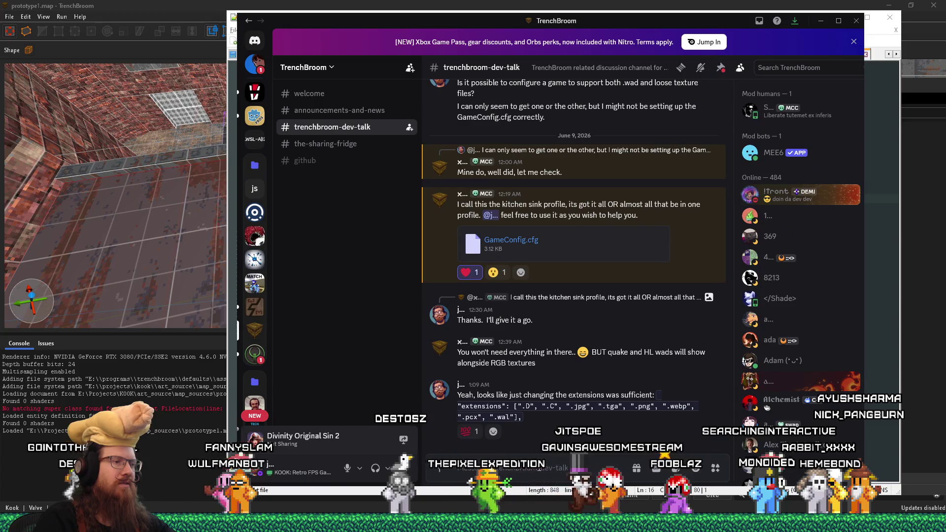
# Write that the Generic game handled extensions within a format entry, pasting the format line.
pyautogui.write('I got con')
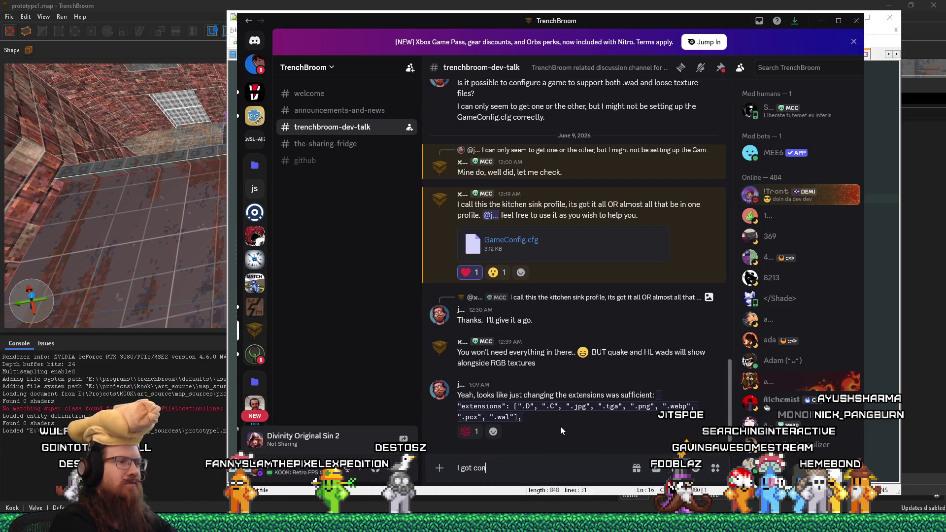
pyautogui.write('fused because the')
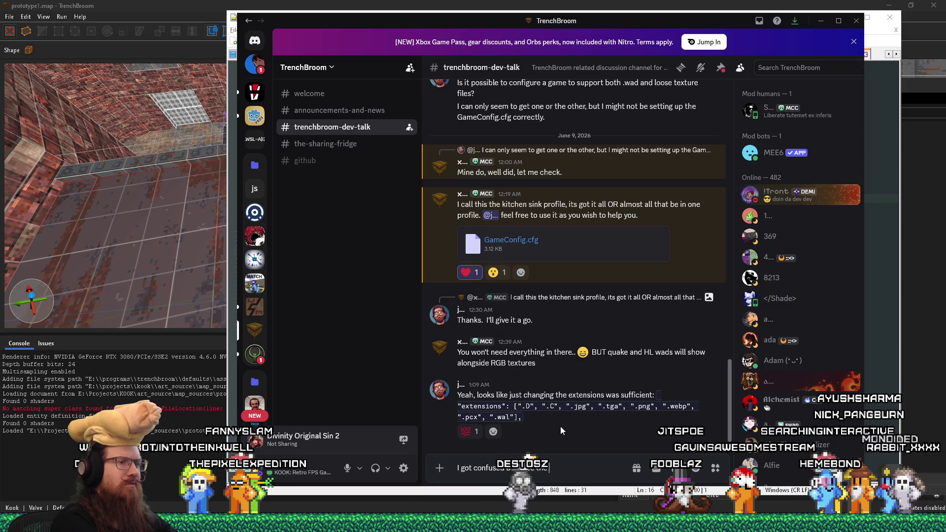
pyautogui.write(' Generic')
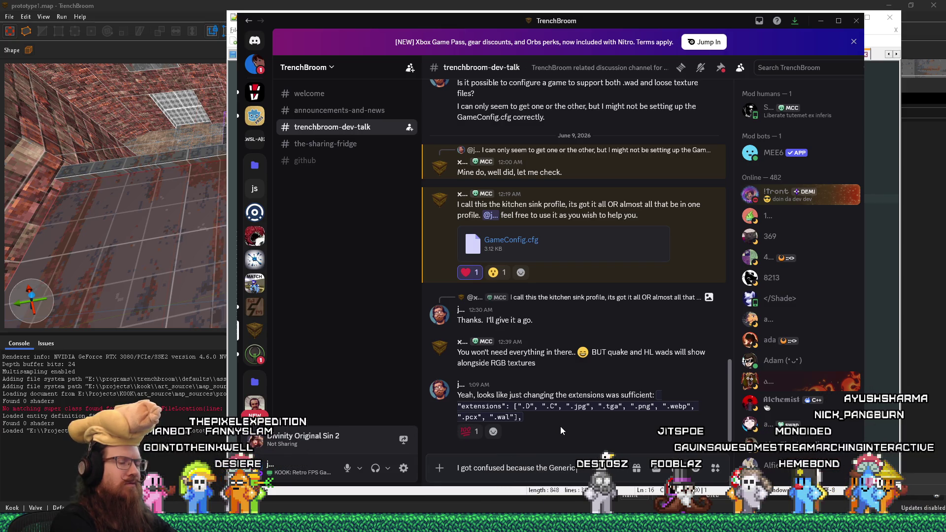
pyautogui.write(' game')
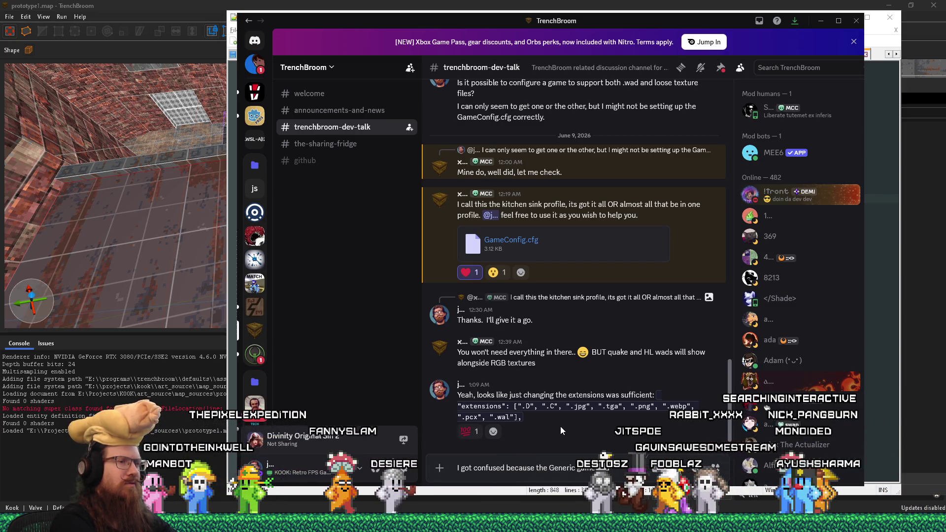
pyautogui.write(' thehandled add')
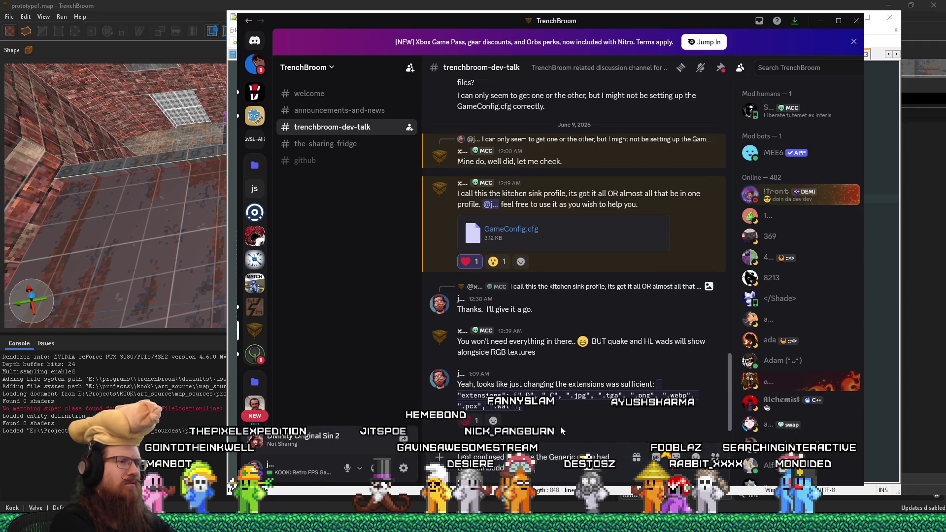
pyautogui.write('ed format')
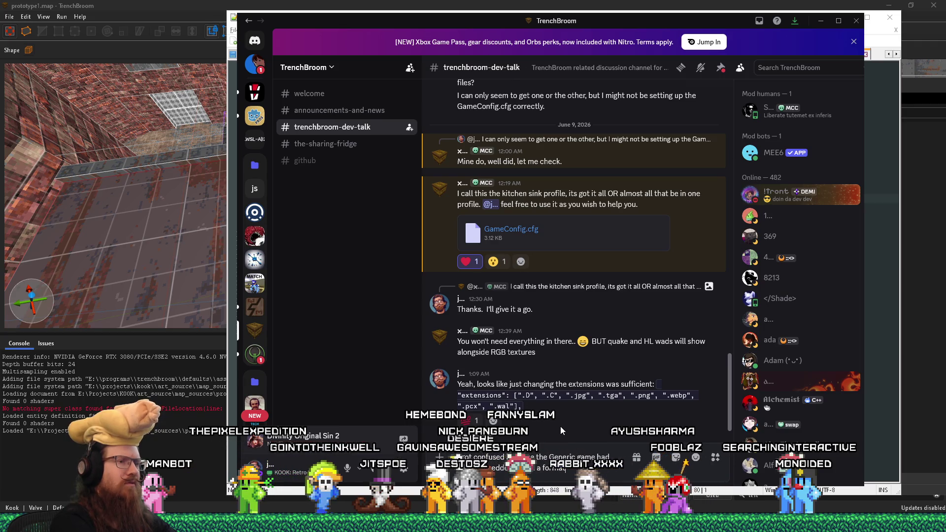
pyautogui.hotkey('ctrl', 'v')
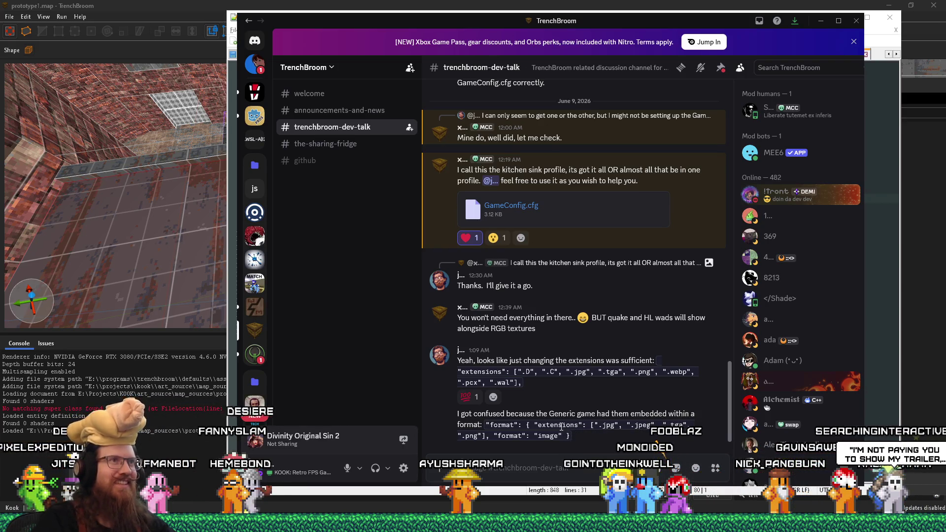
pyautogui.hotkey('alt', 'Tab')
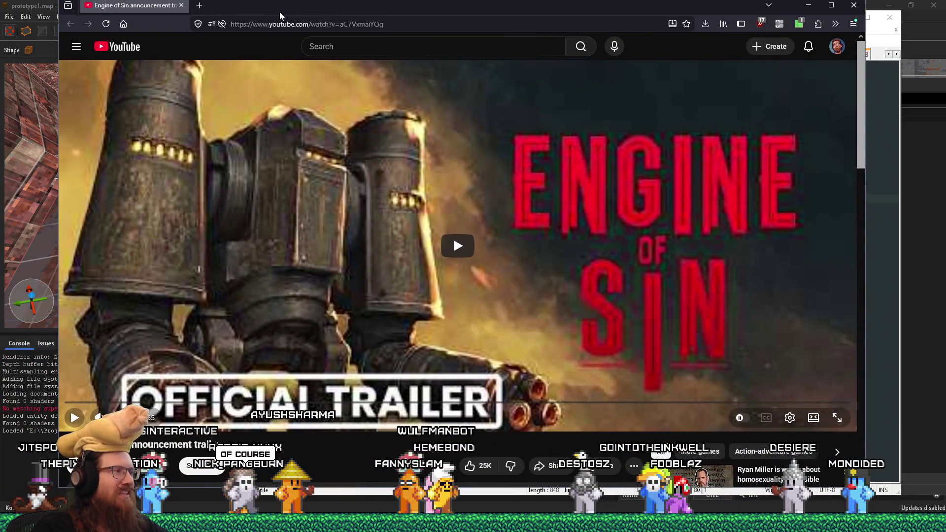
# Play the Engine of Sin trailer on YouTube, then close Firefox.
pyautogui.scroll(-2, 415, 398)
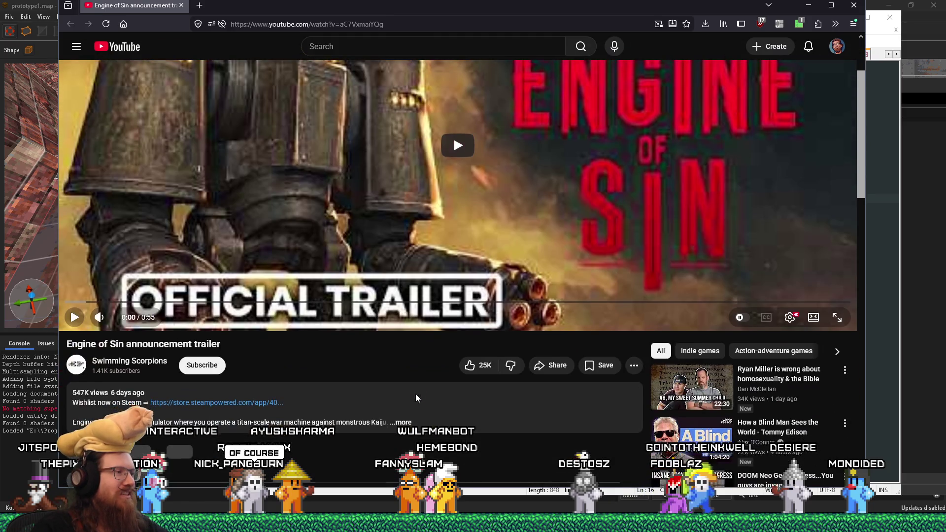
pyautogui.scroll(2, 417, 398)
pyautogui.click(456, 259)
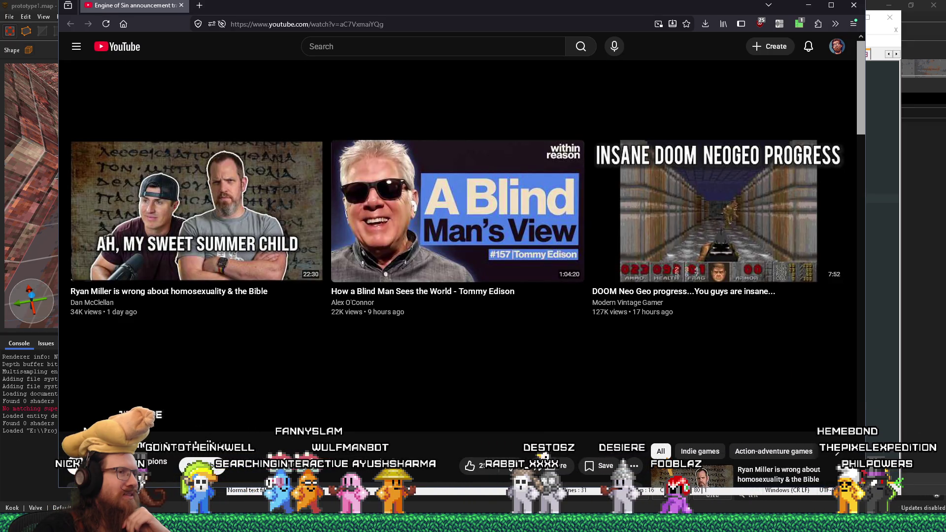
pyautogui.click(854, 6)
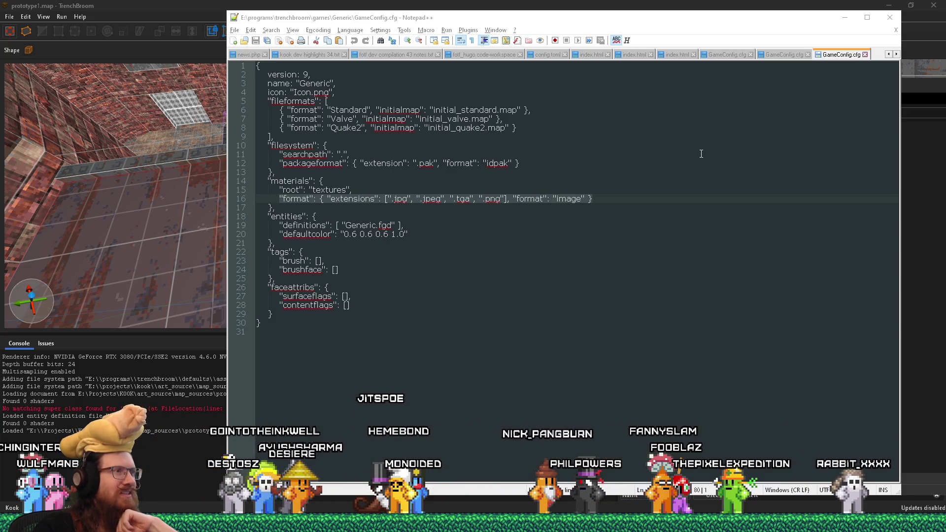
# Bring prototype1.map forward and fly the camera toward the right brick wall.
pyautogui.click(591, 5)
pyautogui.moveTo(402, 228)
pyautogui.mouseDown()
pyautogui.moveTo(323, 186)
pyautogui.moveTo(422, 197)
pyautogui.moveTo(453, 190)
pyautogui.mouseUp()
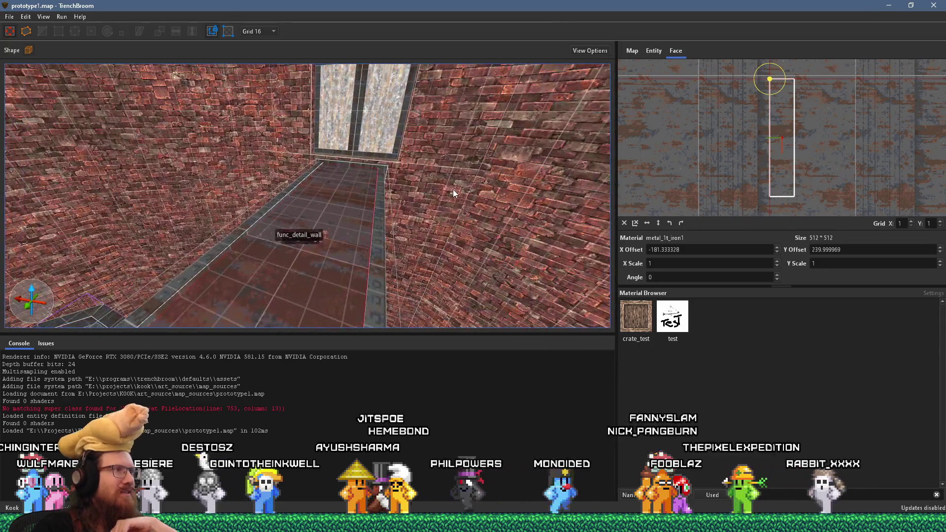
pyautogui.press('d')
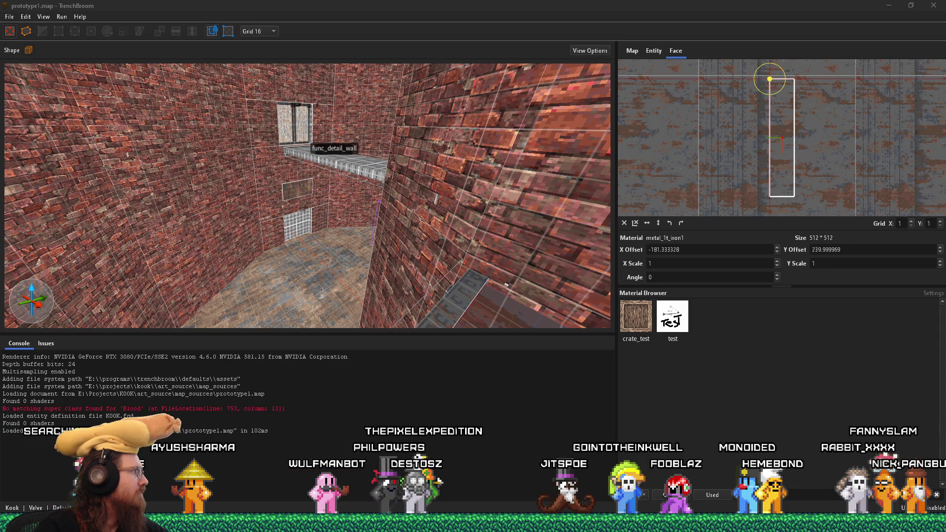
pyautogui.hotkey('alt', 'Tab')
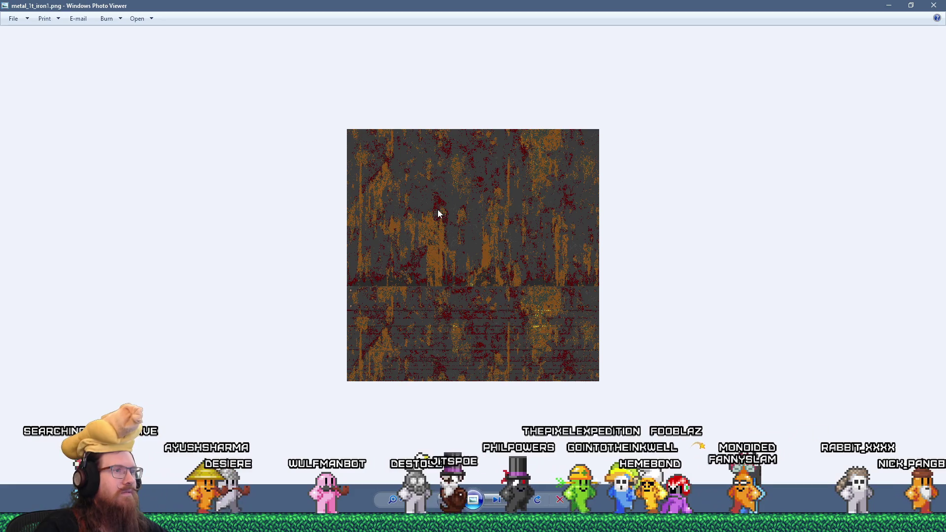
pyautogui.hotkey('alt', 'Tab')
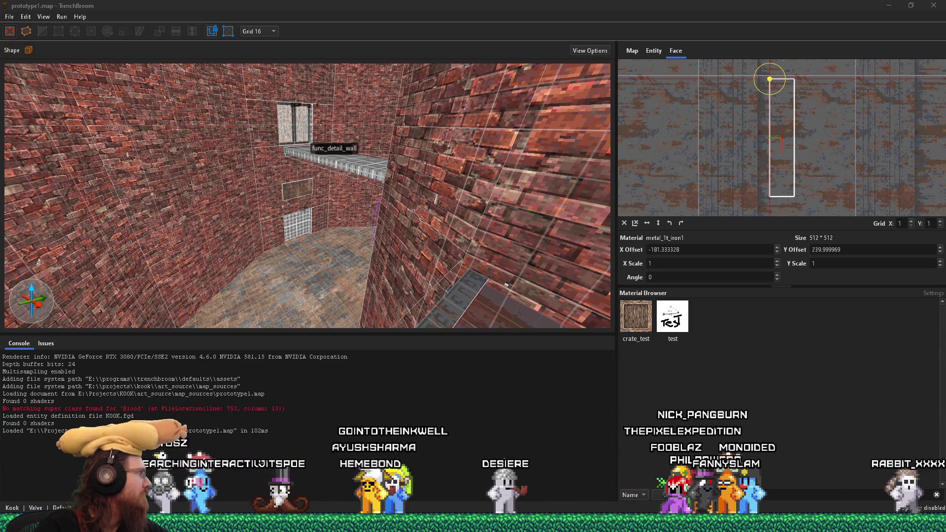
# Enter the textures folder path under e:\projects\kook in the Run dialog.
pyautogui.press('super+r')
pyautogui.write('e')
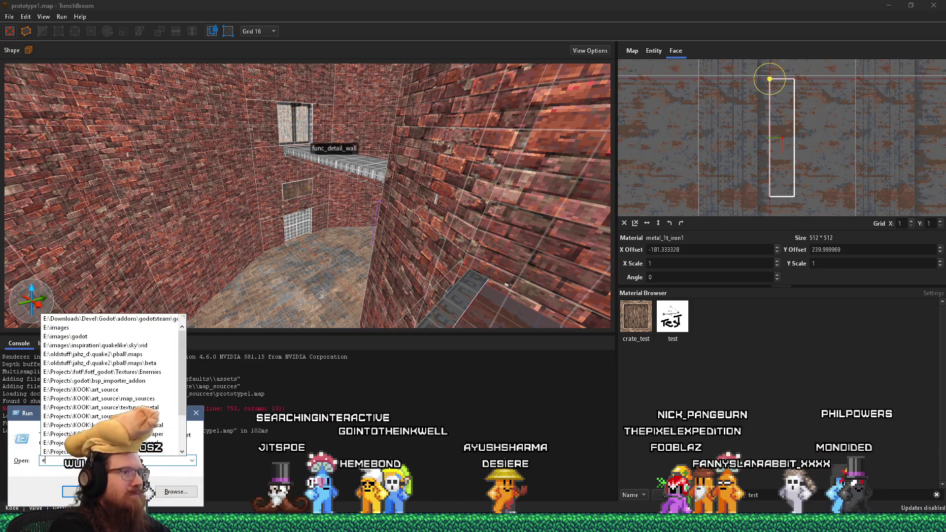
pyautogui.write(':\\projects\\kook\\')
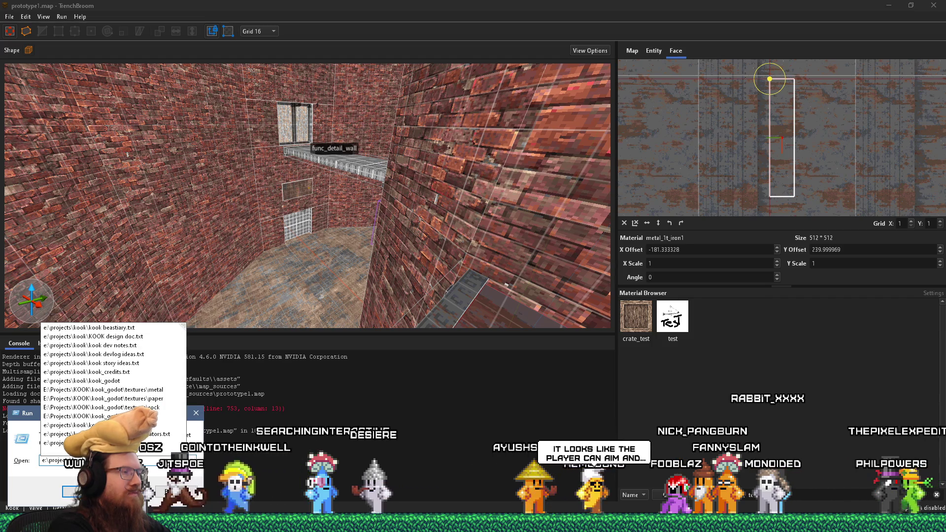
pyautogui.write('k')
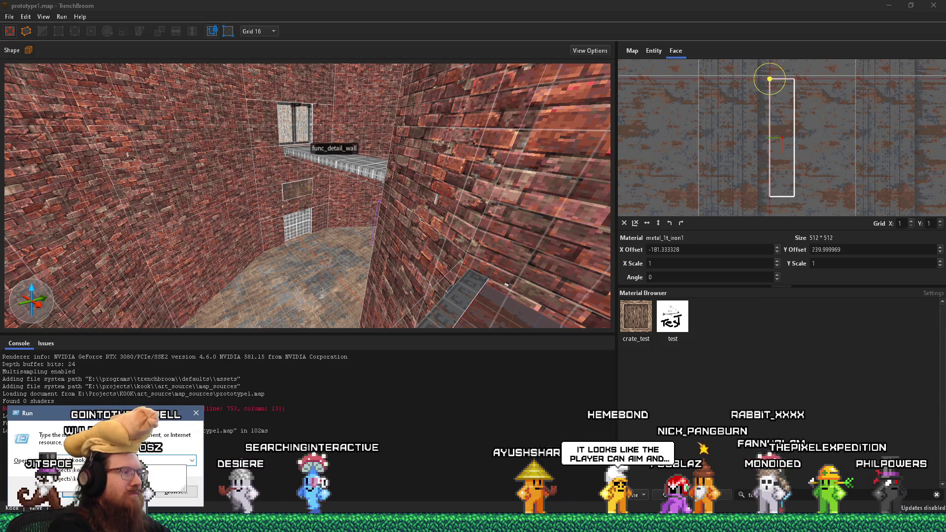
pyautogui.press('BackSpace')
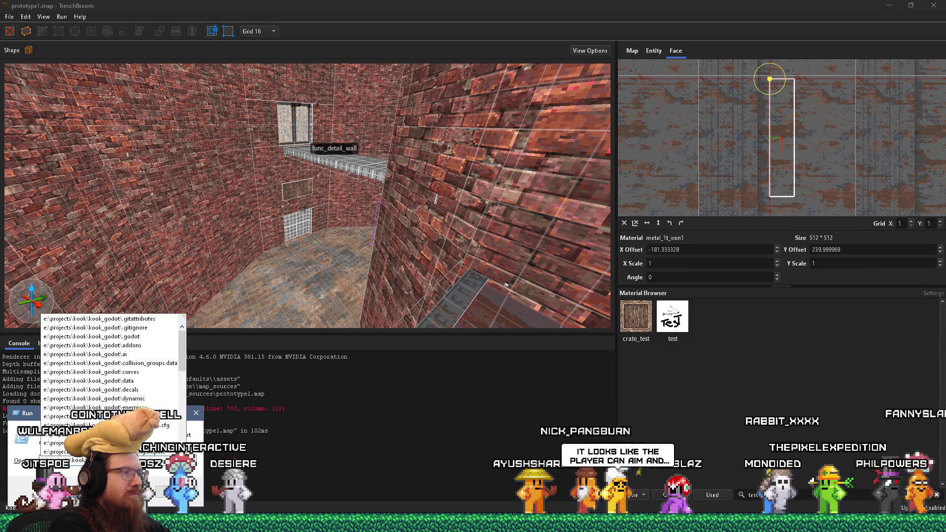
pyautogui.write('\\')
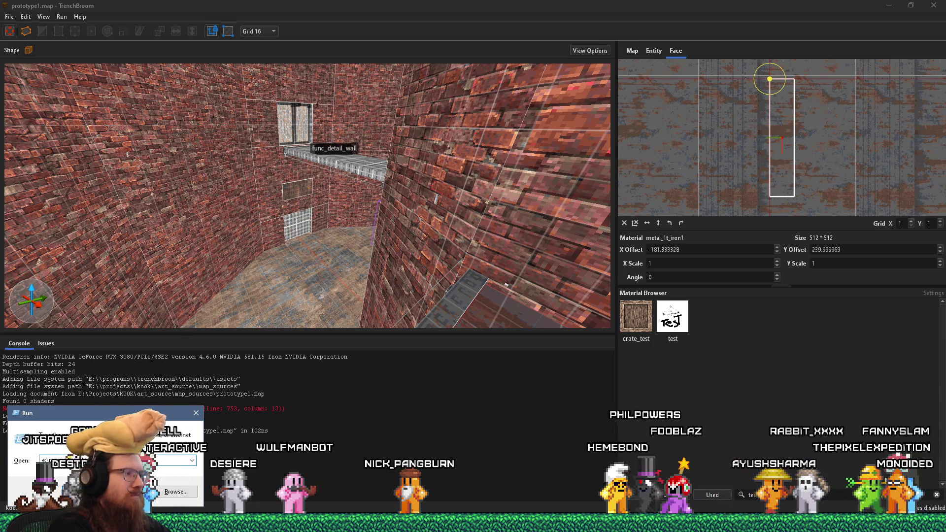
pyautogui.write('exture')
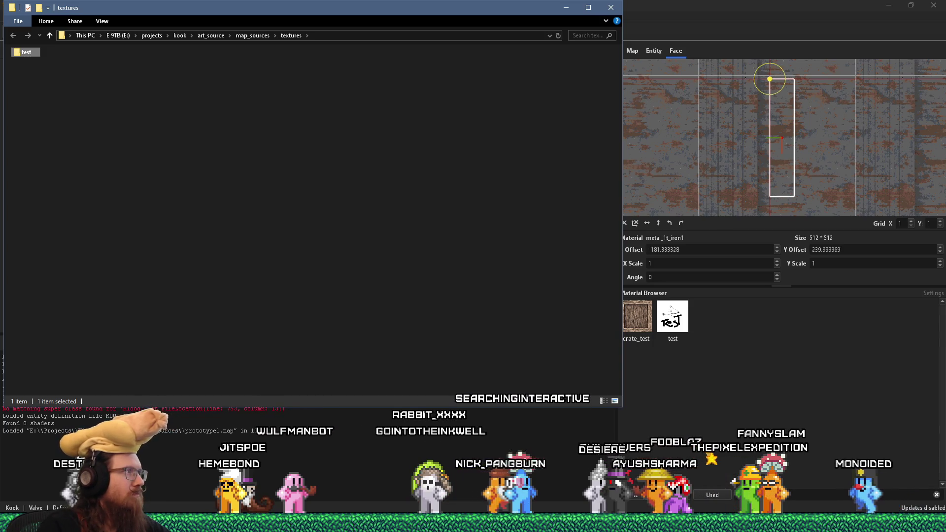
# Move test.png from the test folder up into textures and paste metal_1t_iron1.png there.
pyautogui.doubleClick(23, 51)
pyautogui.moveTo(28, 52)
pyautogui.mouseDown()
pyautogui.moveTo(184, 50)
pyautogui.moveTo(292, 35)
pyautogui.mouseUp()
pyautogui.click(291, 35)
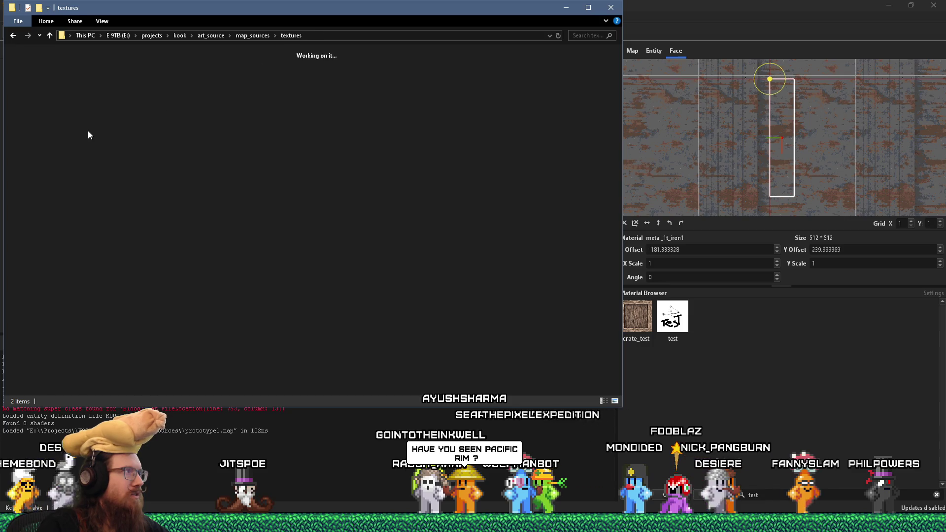
pyautogui.rightClick(88, 131)
pyautogui.click(111, 199)
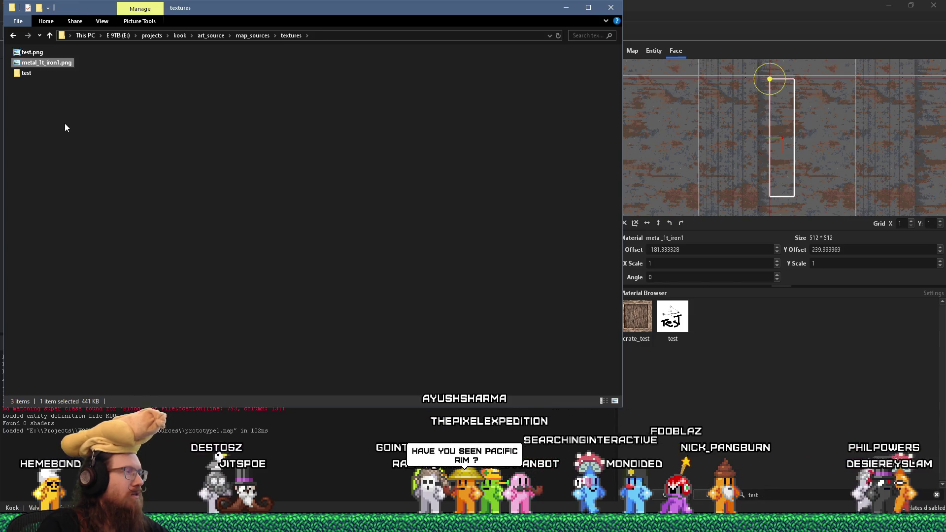
# Reload TrenchBroom's texture collections and look down at the floor and water vat.
pyautogui.click(673, 382)
pyautogui.click(9, 16)
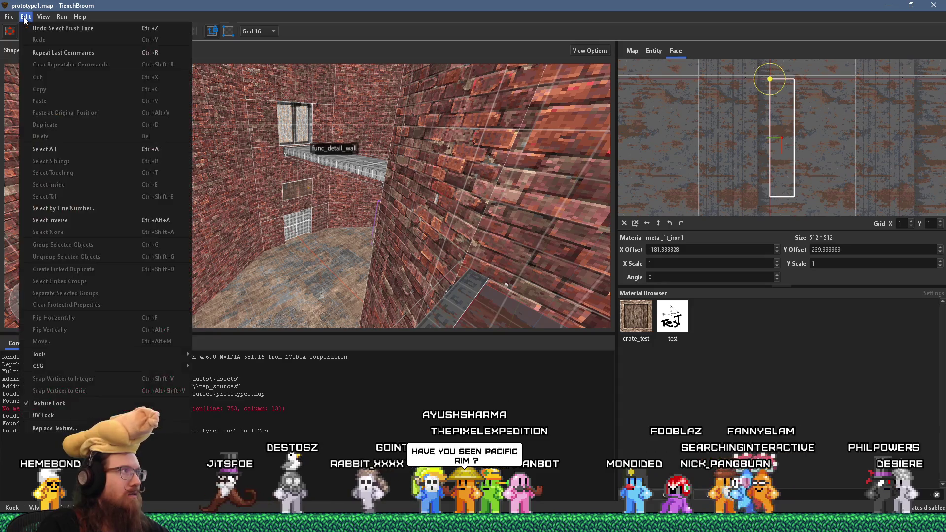
pyautogui.click(46, 174)
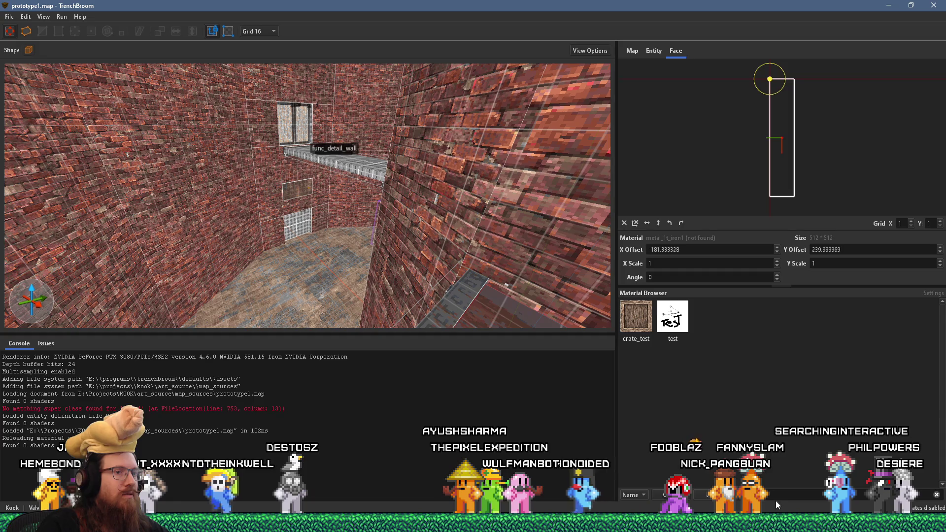
pyautogui.moveTo(522, 315)
pyautogui.mouseDown()
pyautogui.moveTo(471, 284)
pyautogui.moveTo(498, 294)
pyautogui.moveTo(333, 238)
pyautogui.moveTo(442, 271)
pyautogui.moveTo(375, 207)
pyautogui.mouseUp()
# Save prototype1.map, close TrenchBroom, and enter the e:\programs\trenchbroom path in Run.
pyautogui.click(17, 20)
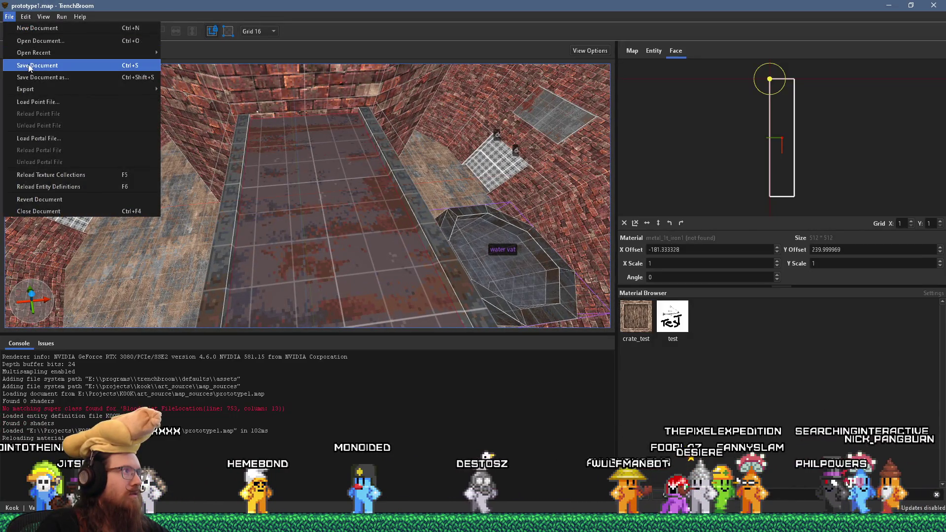
pyautogui.click(29, 63)
pyautogui.click(9, 18)
pyautogui.click(10, 17)
pyautogui.click(934, 5)
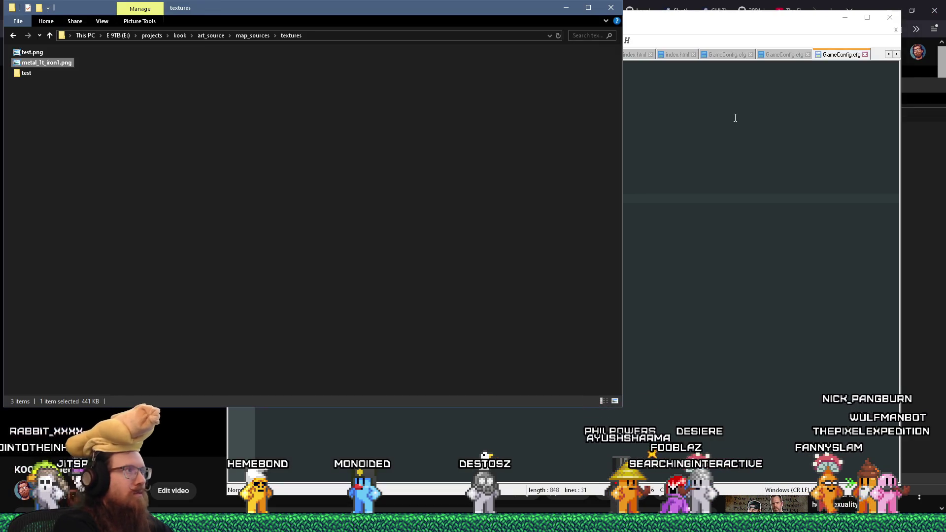
pyautogui.press('super+r')
pyautogui.write('e')
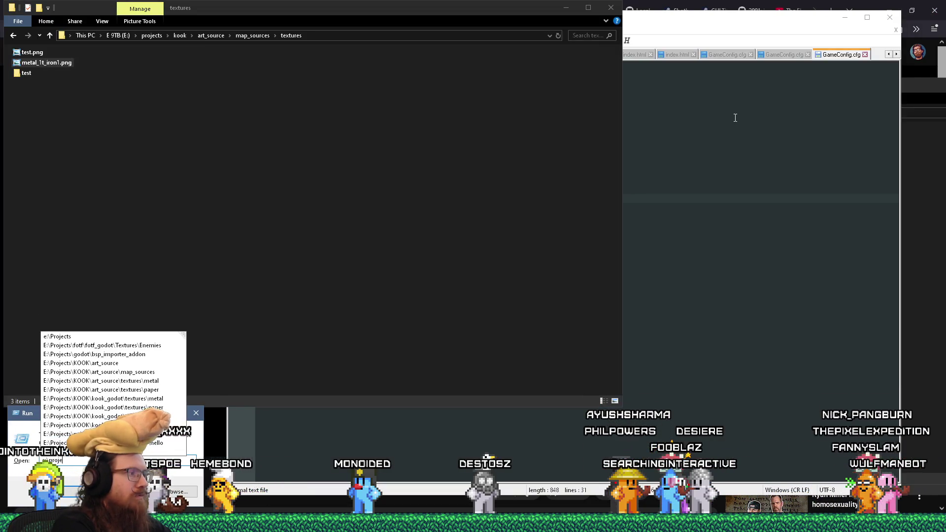
pyautogui.write('grams\\')
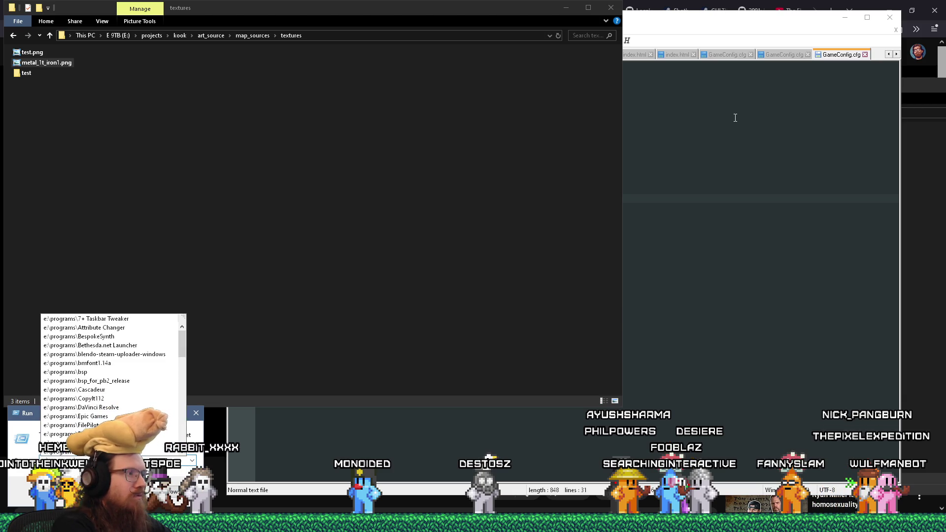
pyautogui.write('trenchbroom\\')
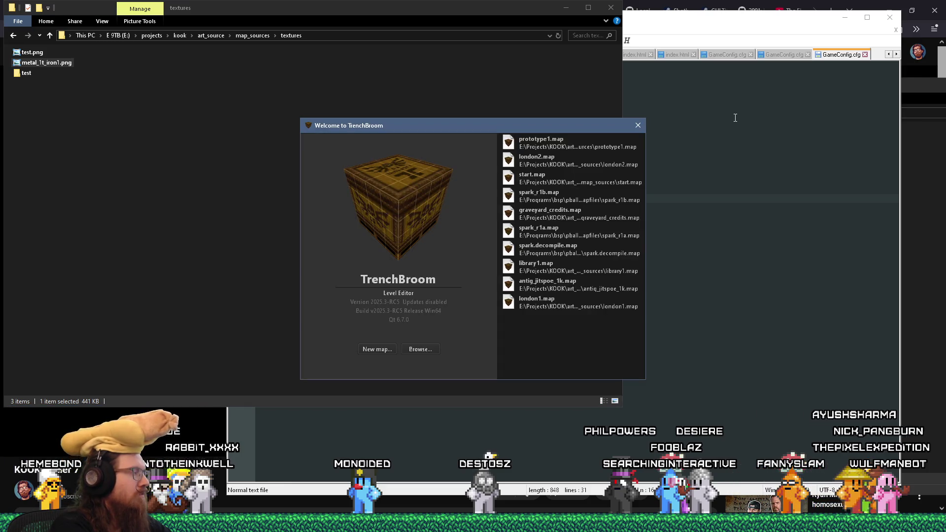
# Reopen prototype1.map from the recent files list and move in on a wall.
pyautogui.doubleClick(584, 141)
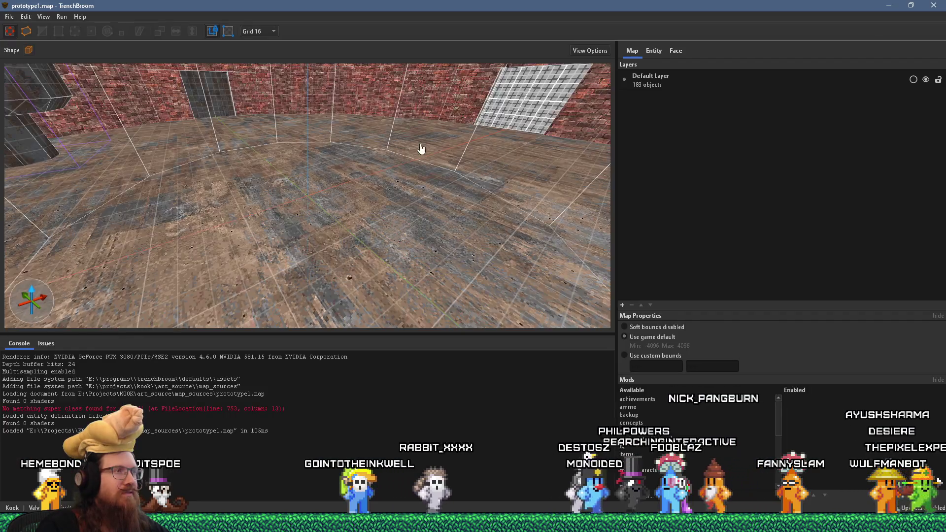
pyautogui.moveTo(422, 148)
pyautogui.mouseDown()
pyautogui.moveTo(385, 152)
pyautogui.moveTo(408, 148)
pyautogui.moveTo(336, 200)
pyautogui.moveTo(303, 202)
pyautogui.moveTo(243, 153)
pyautogui.moveTo(335, 180)
pyautogui.moveTo(391, 179)
pyautogui.moveTo(149, 158)
pyautogui.moveTo(274, 155)
pyautogui.moveTo(283, 174)
pyautogui.moveTo(238, 178)
pyautogui.moveTo(299, 140)
pyautogui.moveTo(300, 246)
pyautogui.moveTo(274, 241)
pyautogui.moveTo(348, 172)
pyautogui.moveTo(207, 260)
pyautogui.moveTo(201, 209)
pyautogui.mouseUp()
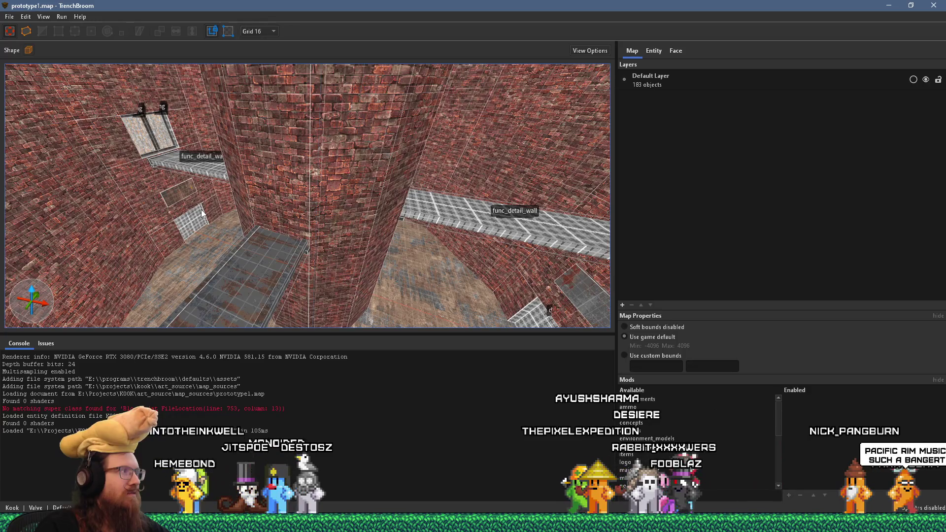
pyautogui.moveTo(212, 208)
pyautogui.mouseDown()
pyautogui.moveTo(264, 205)
pyautogui.moveTo(250, 200)
pyautogui.moveTo(448, 138)
pyautogui.mouseUp()
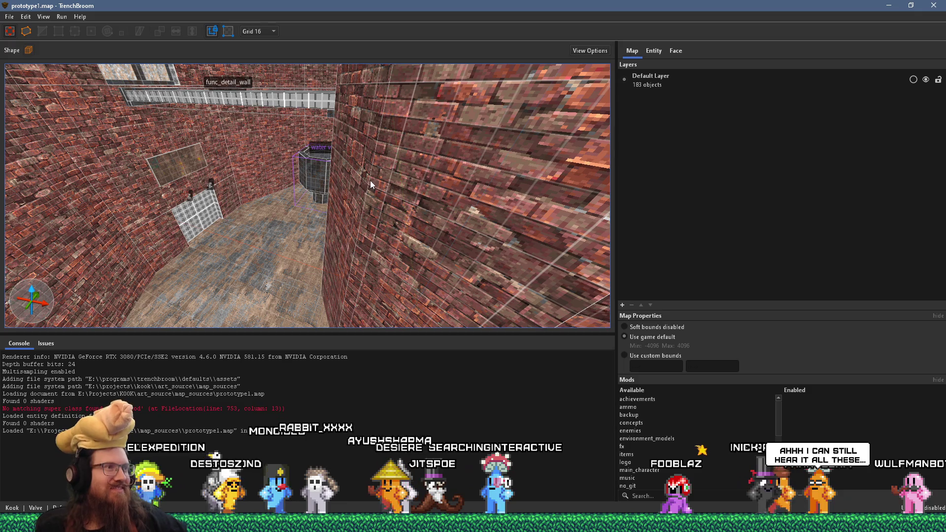
pyautogui.moveTo(372, 172)
pyautogui.mouseDown()
pyautogui.moveTo(410, 182)
pyautogui.moveTo(378, 144)
pyautogui.moveTo(271, 223)
pyautogui.moveTo(300, 202)
pyautogui.moveTo(397, 203)
pyautogui.moveTo(347, 168)
pyautogui.moveTo(392, 176)
pyautogui.mouseUp()
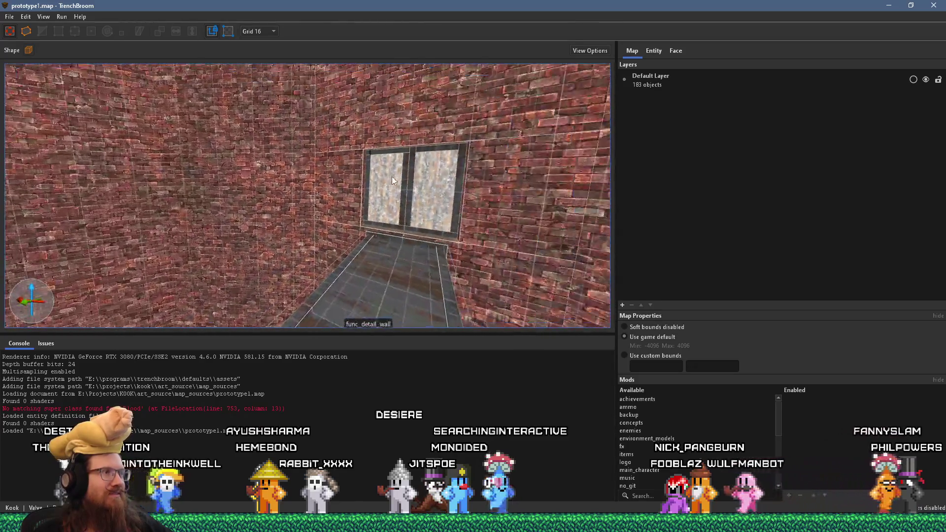
pyautogui.moveTo(448, 187)
pyautogui.mouseDown()
pyautogui.moveTo(283, 173)
pyautogui.moveTo(339, 190)
pyautogui.moveTo(286, 197)
pyautogui.moveTo(290, 168)
pyautogui.moveTo(267, 173)
pyautogui.moveTo(275, 163)
pyautogui.mouseUp()
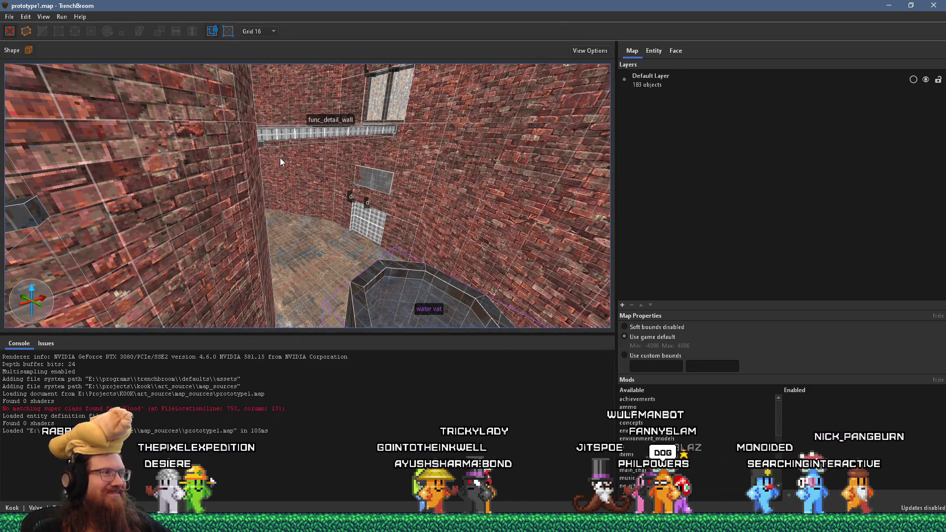
pyautogui.moveTo(281, 158)
pyautogui.mouseDown()
pyautogui.moveTo(303, 179)
pyautogui.moveTo(304, 194)
pyautogui.moveTo(302, 136)
pyautogui.moveTo(298, 232)
pyautogui.moveTo(308, 180)
pyautogui.moveTo(318, 201)
pyautogui.moveTo(354, 218)
pyautogui.moveTo(437, 125)
pyautogui.moveTo(394, 77)
pyautogui.moveTo(383, 72)
pyautogui.moveTo(361, 226)
pyautogui.mouseUp()
pyautogui.scroll(5, 338, 209)
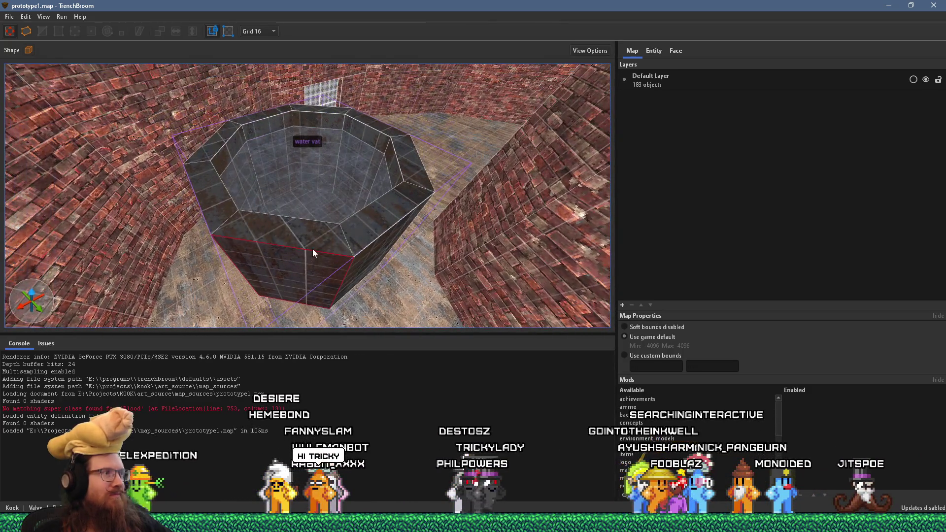
pyautogui.moveTo(313, 243)
pyautogui.mouseDown()
pyautogui.moveTo(351, 232)
pyautogui.moveTo(396, 247)
pyautogui.moveTo(379, 234)
pyautogui.moveTo(306, 270)
pyautogui.moveTo(265, 265)
pyautogui.mouseUp()
pyautogui.moveTo(214, 238)
pyautogui.mouseDown()
pyautogui.moveTo(270, 202)
pyautogui.moveTo(239, 202)
pyautogui.moveTo(281, 159)
pyautogui.moveTo(321, 194)
pyautogui.moveTo(358, 191)
pyautogui.moveTo(247, 165)
pyautogui.moveTo(243, 226)
pyautogui.moveTo(259, 188)
pyautogui.moveTo(181, 179)
pyautogui.mouseUp()
pyautogui.moveTo(279, 218)
pyautogui.mouseDown()
pyautogui.moveTo(286, 194)
pyautogui.moveTo(215, 186)
pyautogui.moveTo(328, 229)
pyautogui.moveTo(326, 200)
pyautogui.moveTo(220, 211)
pyautogui.moveTo(273, 174)
pyautogui.moveTo(201, 197)
pyautogui.mouseUp()
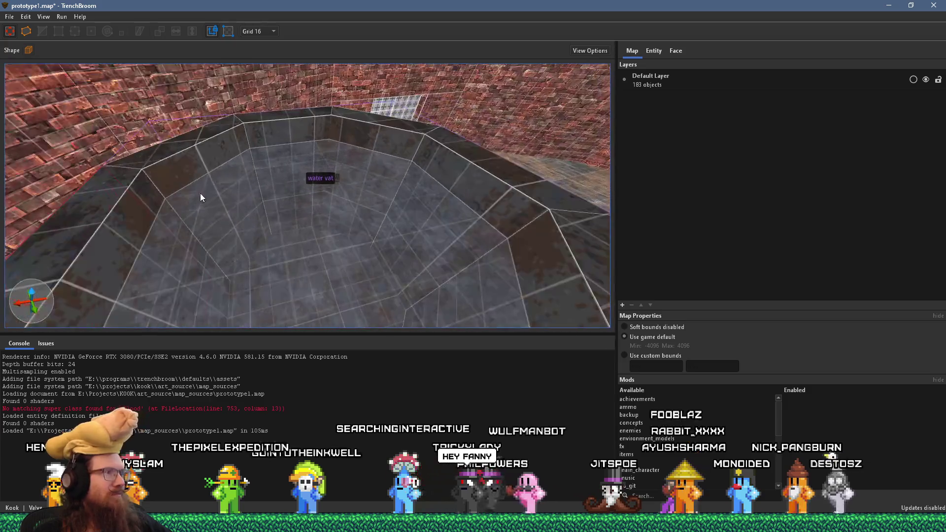
pyautogui.click(200, 141)
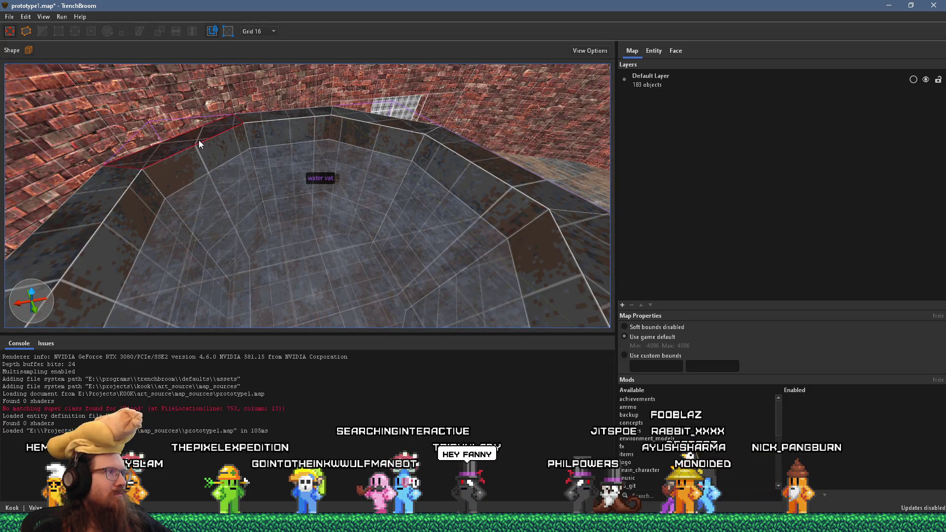
pyautogui.click(282, 118)
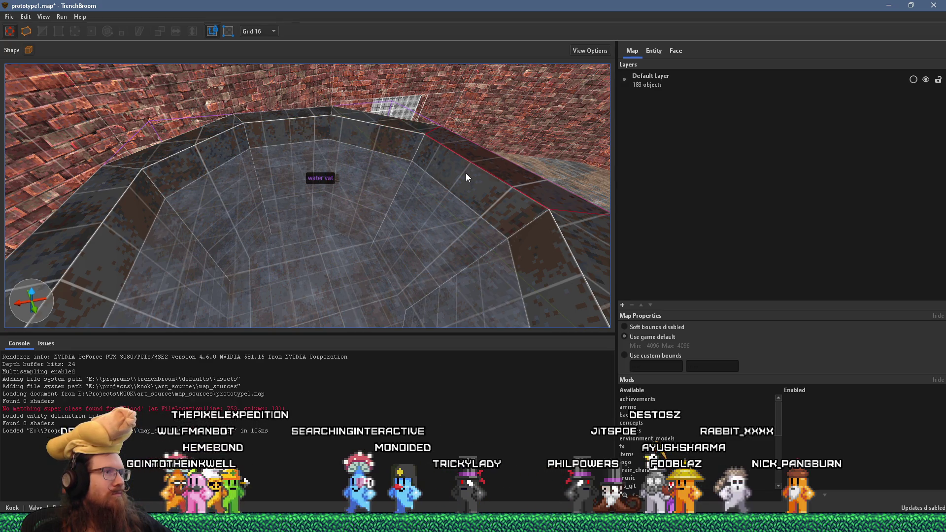
pyautogui.click(573, 254)
pyautogui.moveTo(570, 264)
pyautogui.mouseDown()
pyautogui.moveTo(471, 284)
pyautogui.moveTo(379, 263)
pyautogui.moveTo(403, 239)
pyautogui.moveTo(453, 246)
pyautogui.moveTo(421, 218)
pyautogui.mouseUp()
pyautogui.click(359, 200)
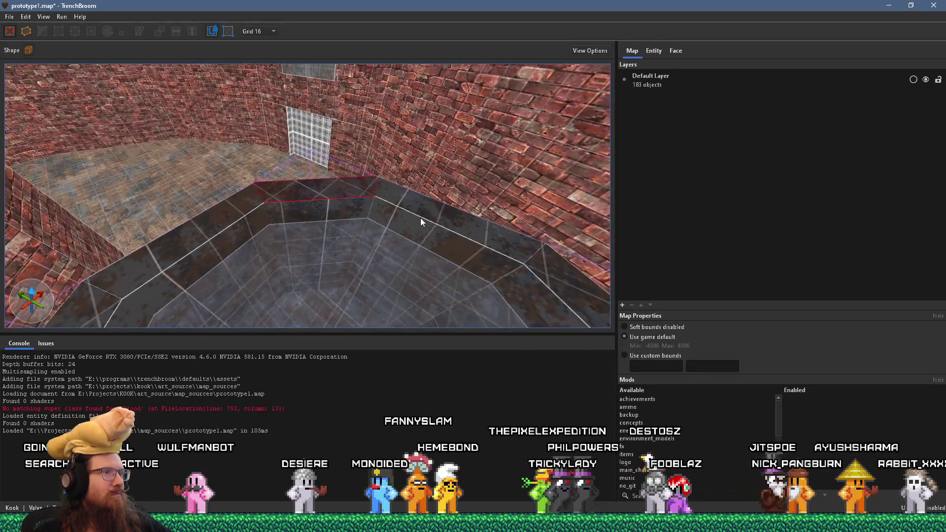
pyautogui.moveTo(546, 270)
pyautogui.mouseDown()
pyautogui.moveTo(498, 290)
pyautogui.moveTo(465, 265)
pyautogui.moveTo(495, 258)
pyautogui.moveTo(489, 233)
pyautogui.moveTo(416, 270)
pyautogui.moveTo(382, 182)
pyautogui.moveTo(400, 189)
pyautogui.moveTo(306, 179)
pyautogui.mouseUp()
pyautogui.click(12, 17)
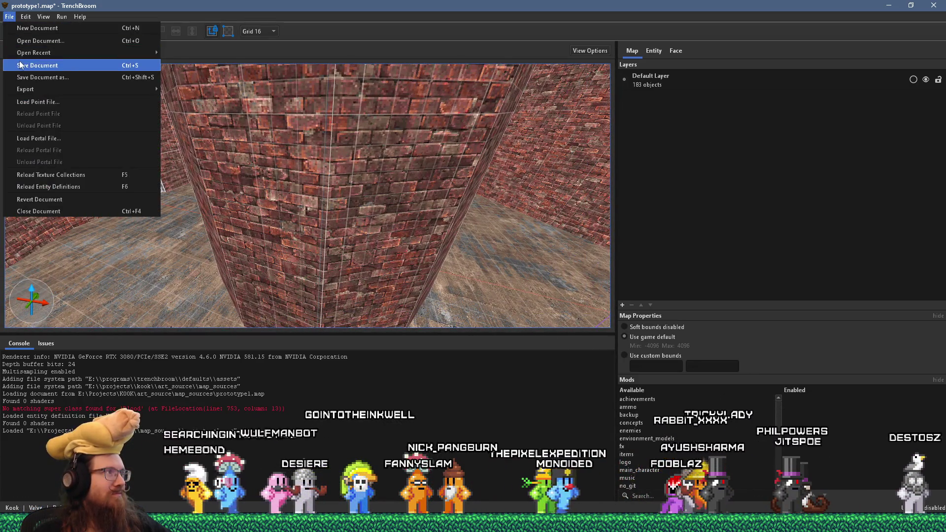
# Save prototype1.map, select the floor brush and view the ledge slab's underside from below.
pyautogui.click(42, 62)
pyautogui.moveTo(165, 109)
pyautogui.mouseDown()
pyautogui.moveTo(195, 106)
pyautogui.moveTo(248, 176)
pyautogui.moveTo(345, 246)
pyautogui.moveTo(452, 241)
pyautogui.moveTo(465, 226)
pyautogui.moveTo(224, 221)
pyautogui.moveTo(211, 247)
pyautogui.moveTo(291, 217)
pyautogui.moveTo(319, 266)
pyautogui.mouseUp()
pyautogui.moveTo(393, 133)
pyautogui.mouseDown()
pyautogui.moveTo(421, 154)
pyautogui.moveTo(341, 173)
pyautogui.moveTo(318, 152)
pyautogui.moveTo(430, 231)
pyautogui.mouseUp()
pyautogui.moveTo(291, 182)
pyautogui.mouseDown()
pyautogui.moveTo(331, 241)
pyautogui.moveTo(332, 203)
pyautogui.moveTo(366, 235)
pyautogui.moveTo(366, 222)
pyautogui.moveTo(416, 158)
pyautogui.moveTo(256, 176)
pyautogui.moveTo(278, 182)
pyautogui.mouseUp()
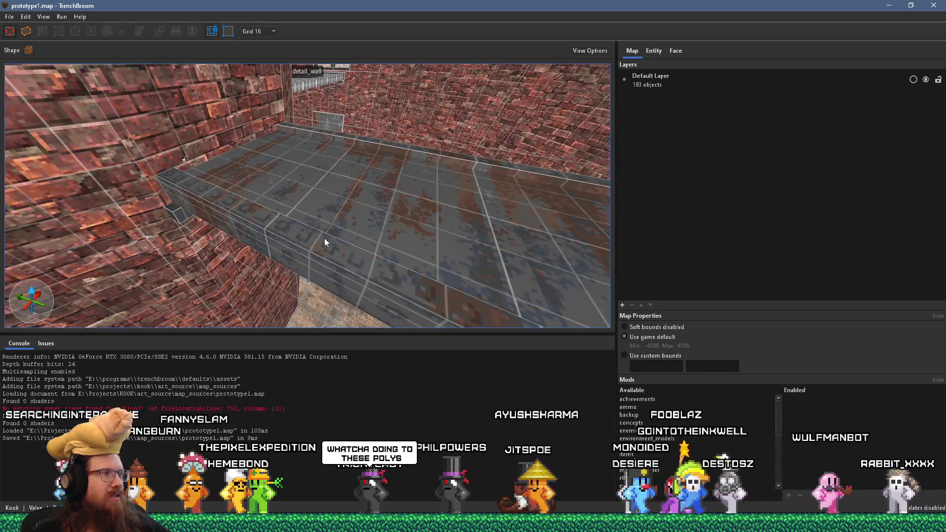
pyautogui.click(325, 250)
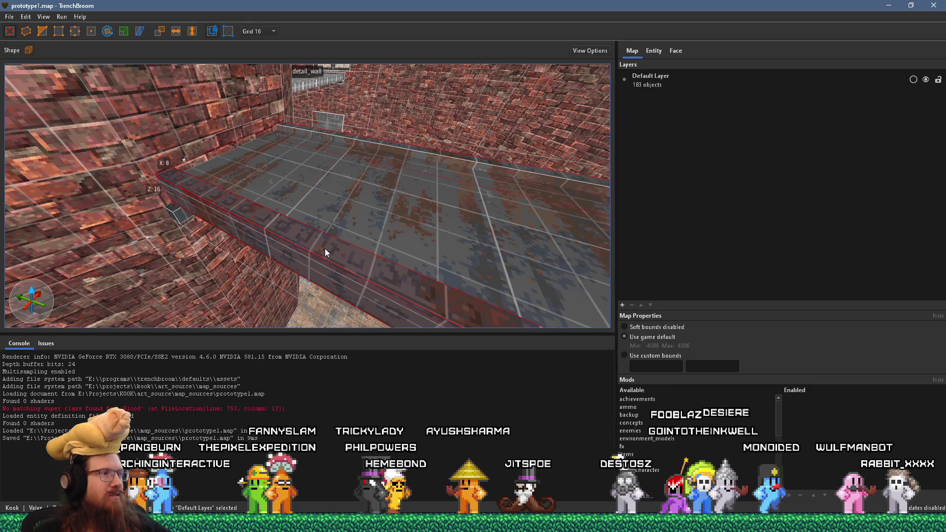
pyautogui.moveTo(324, 249); pyautogui.dragTo(331, 211)
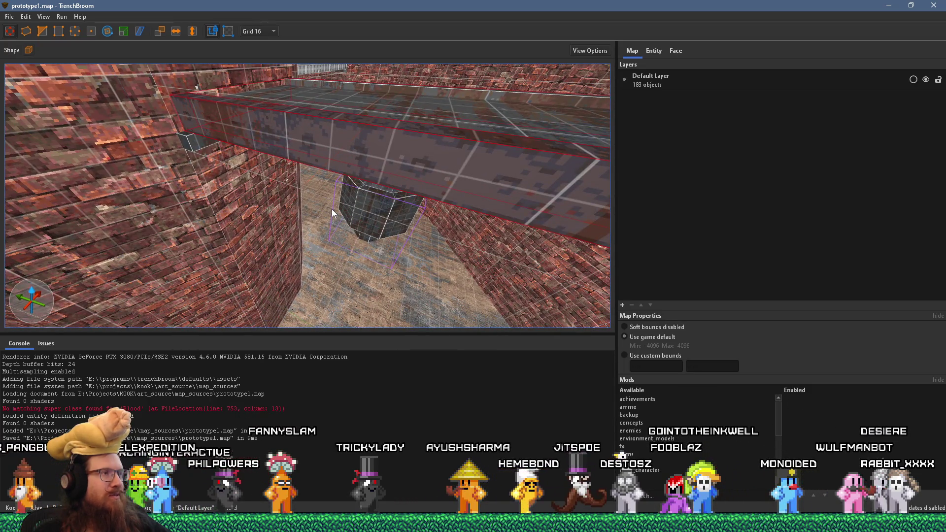
pyautogui.hotkey('alt', 'Tab')
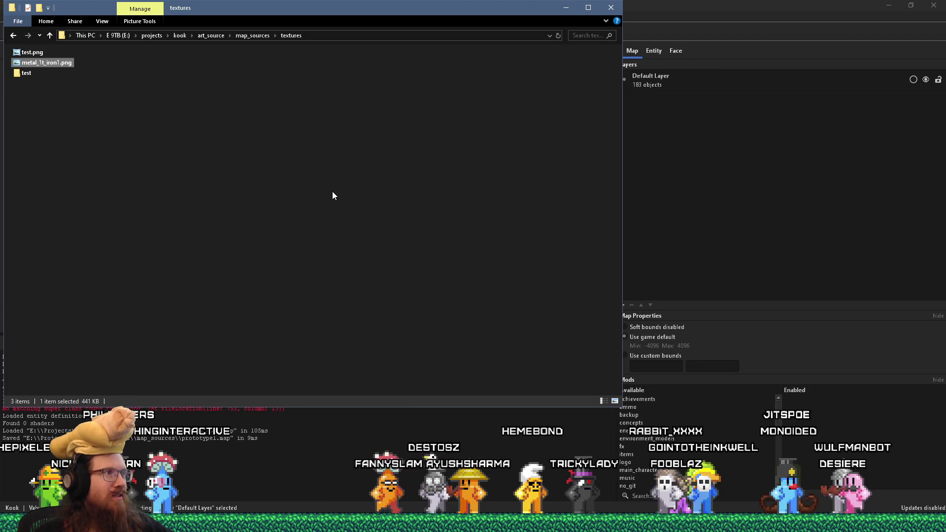
# Return to TrenchBroom and launch Wally from the Run box via its e:\projects\KOOK\ path.
pyautogui.hotkey('alt', 'Tab')
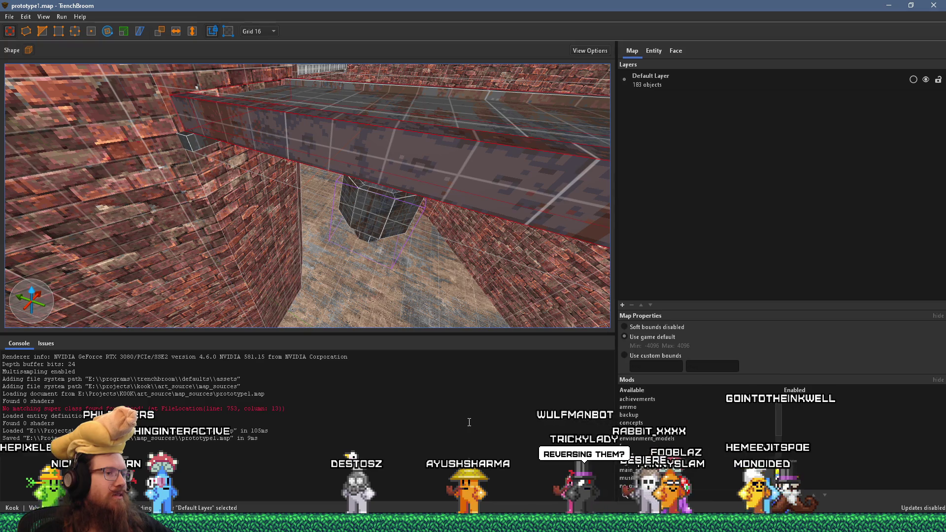
pyautogui.press('super+r')
pyautogui.write('e:\\')
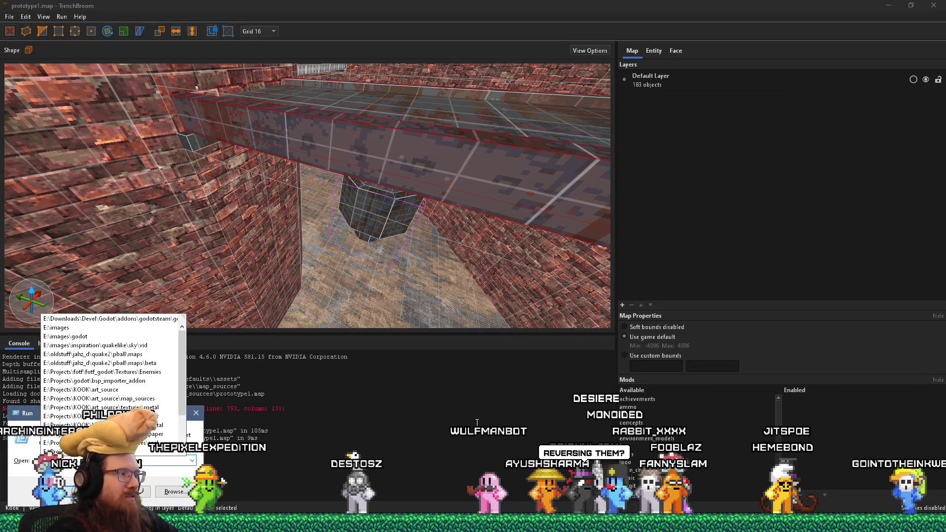
pyautogui.write('projects\\KOOK')
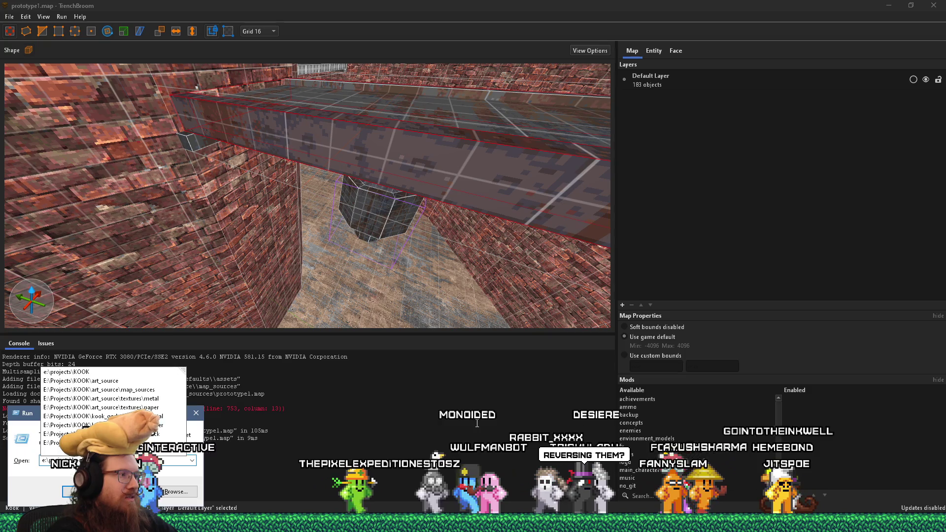
pyautogui.write('\\')
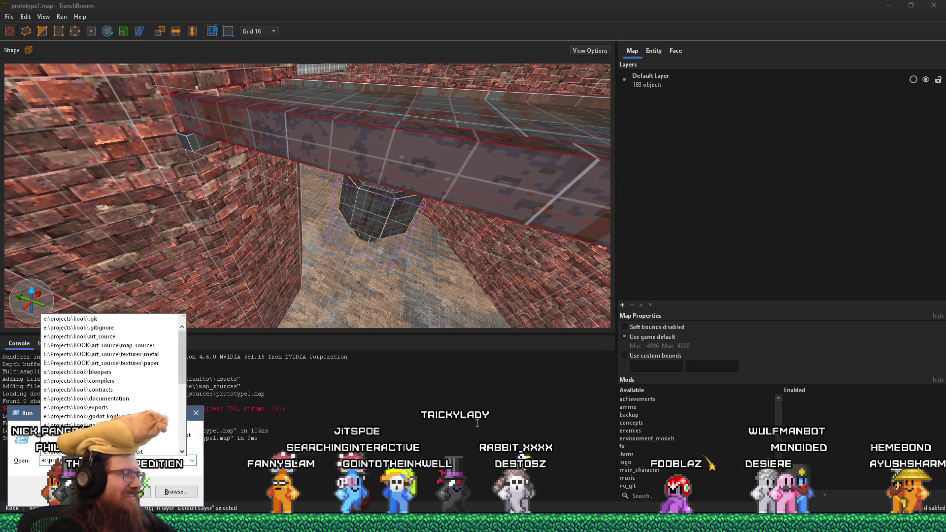
pyautogui.press('Escape')
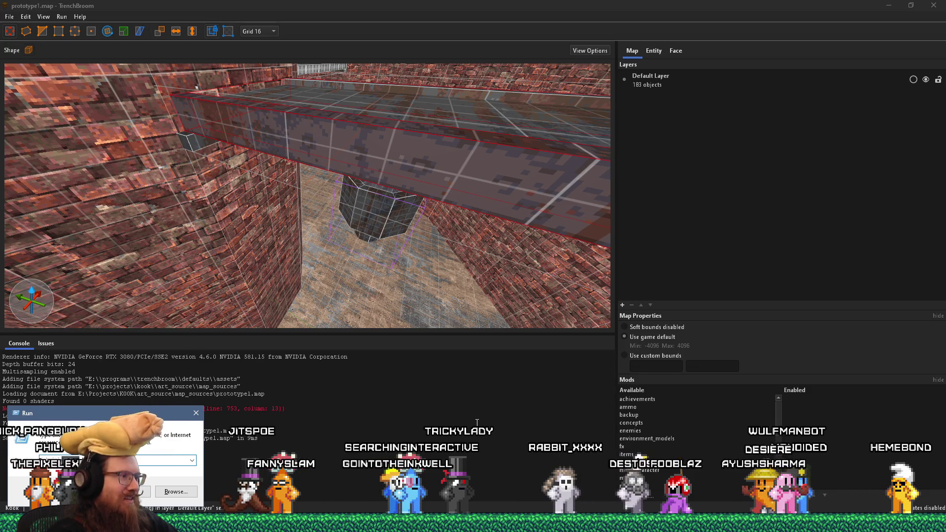
pyautogui.press('BackSpace')
pyautogui.write('e:\\pro')
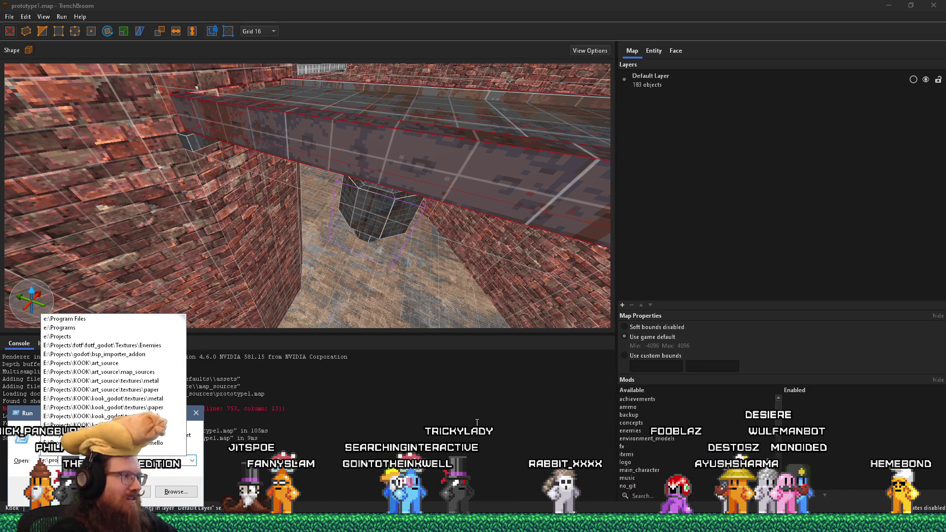
pyautogui.write('gra')
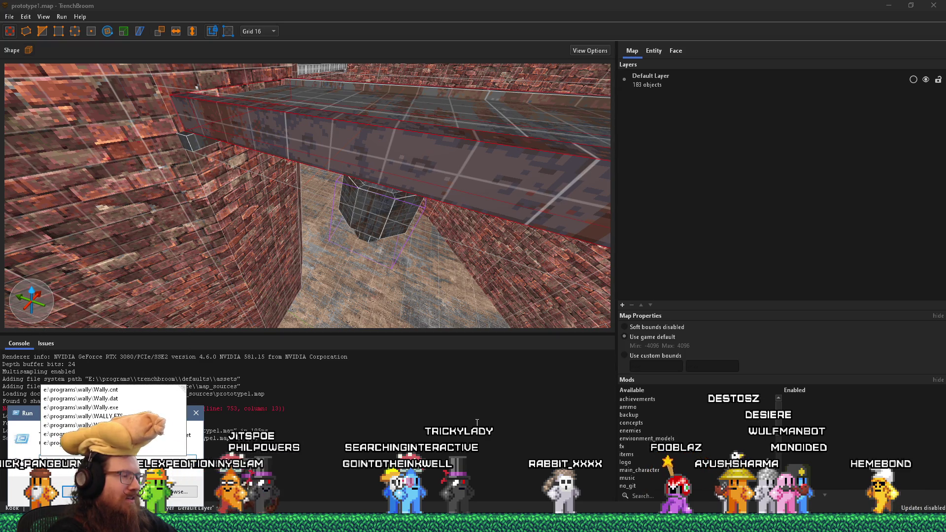
pyautogui.press('Return')
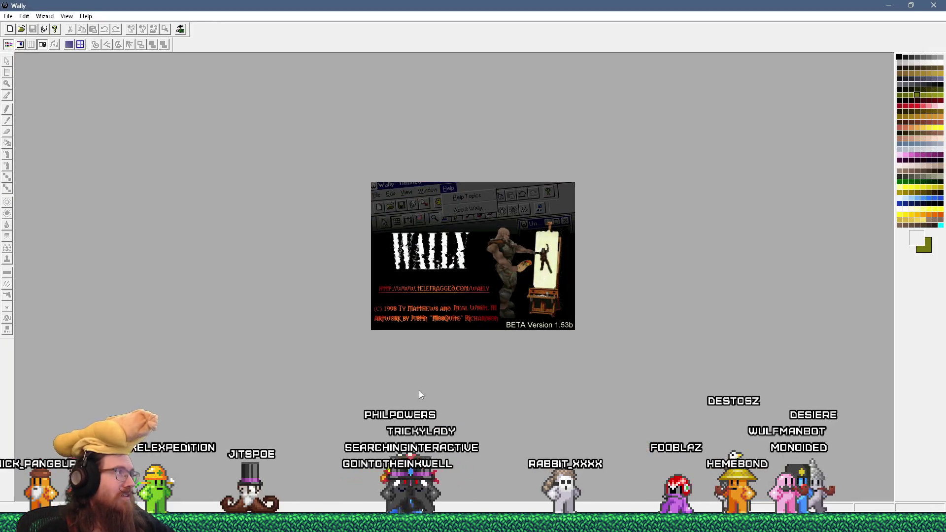
# Open kook_metal.wad and inspect the metal_1t_iron1 texture at full size.
pyautogui.click(22, 29)
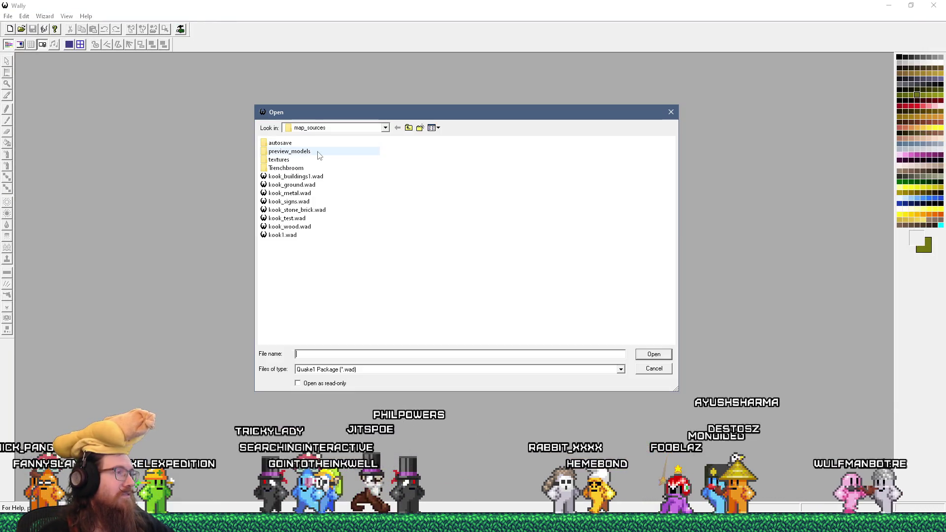
pyautogui.doubleClick(320, 194)
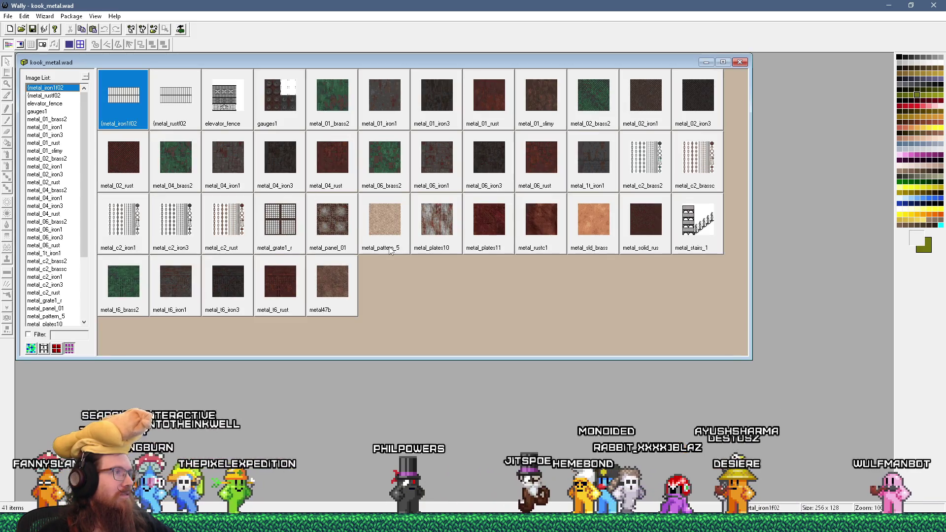
pyautogui.click(277, 168)
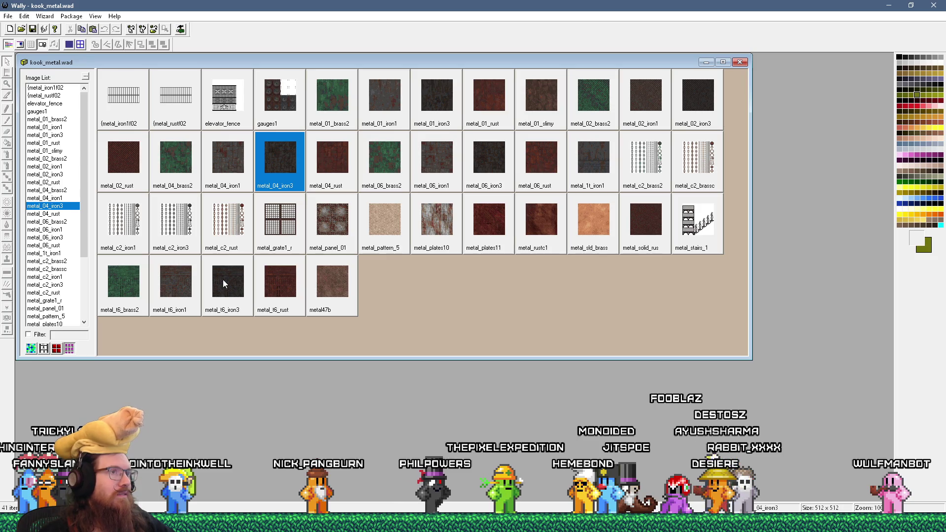
pyautogui.doubleClick(586, 173)
pyautogui.scroll(2, 185, 175)
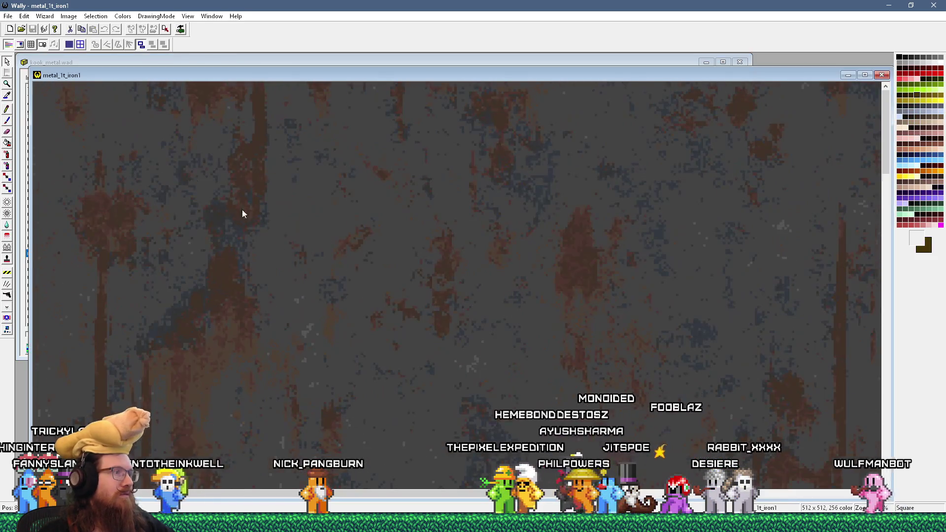
pyautogui.moveTo(797, 211); pyautogui.dragTo(797, 368)
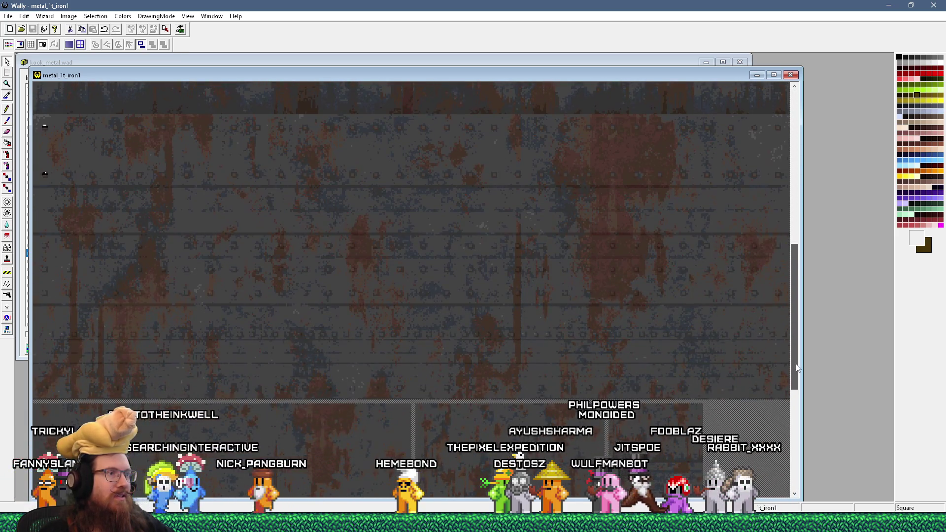
pyautogui.click(791, 75)
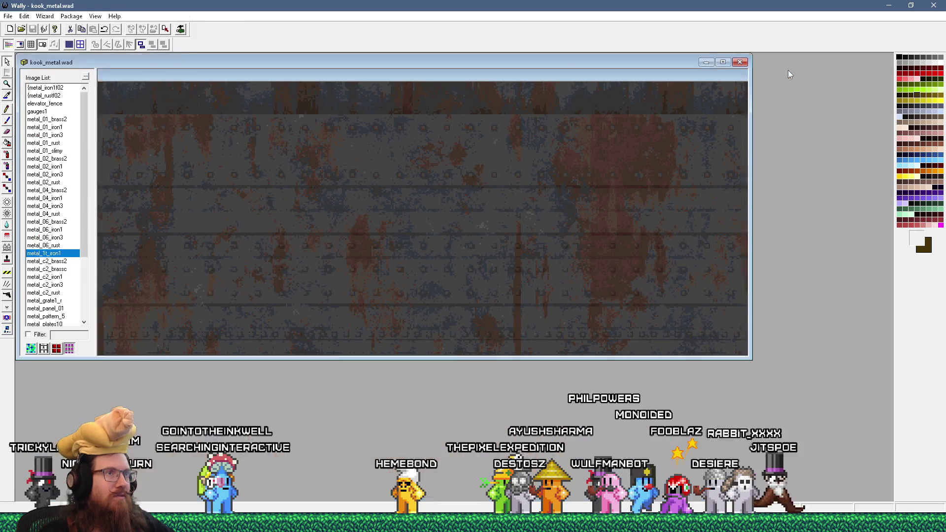
# Delete metal_1t_iron1 from kook_metal.wad, leaving 40 images, and return to TrenchBroom.
pyautogui.rightClick(598, 158)
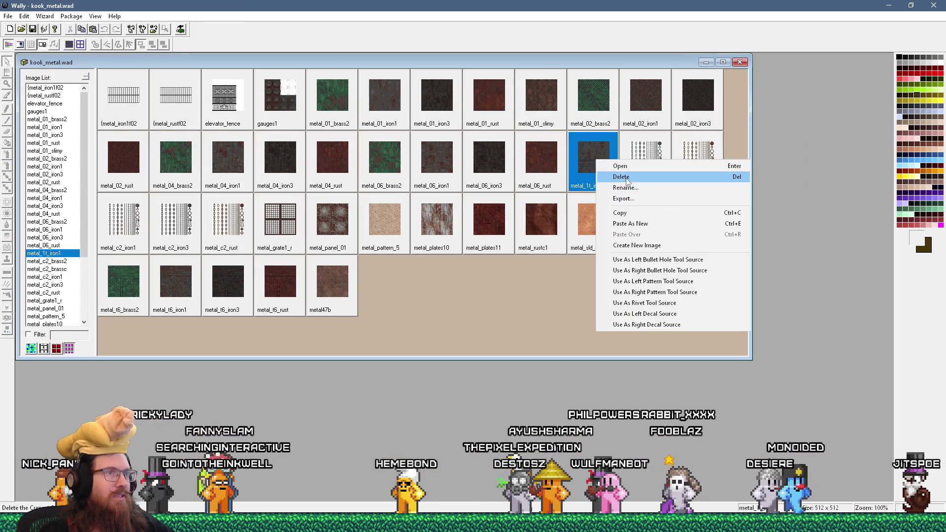
pyautogui.click(621, 177)
pyautogui.click(477, 282)
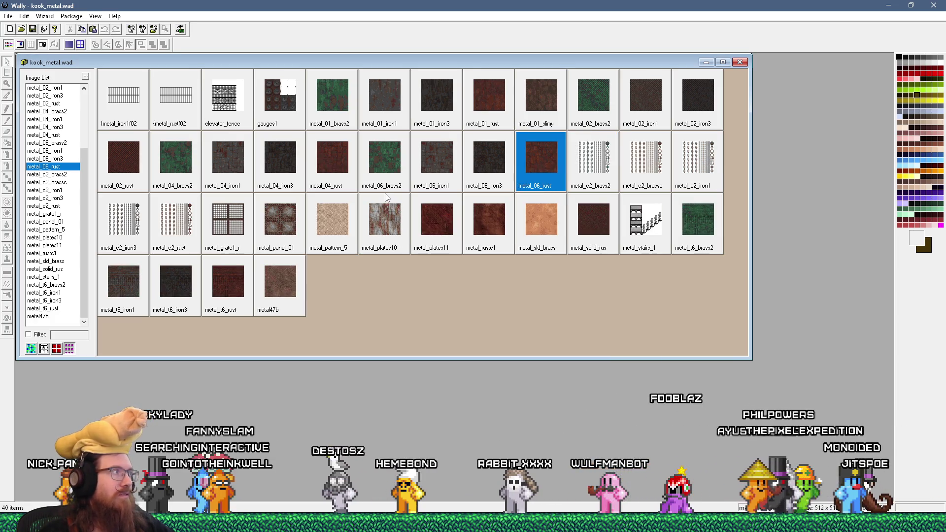
pyautogui.hotkey('alt', 'Tab')
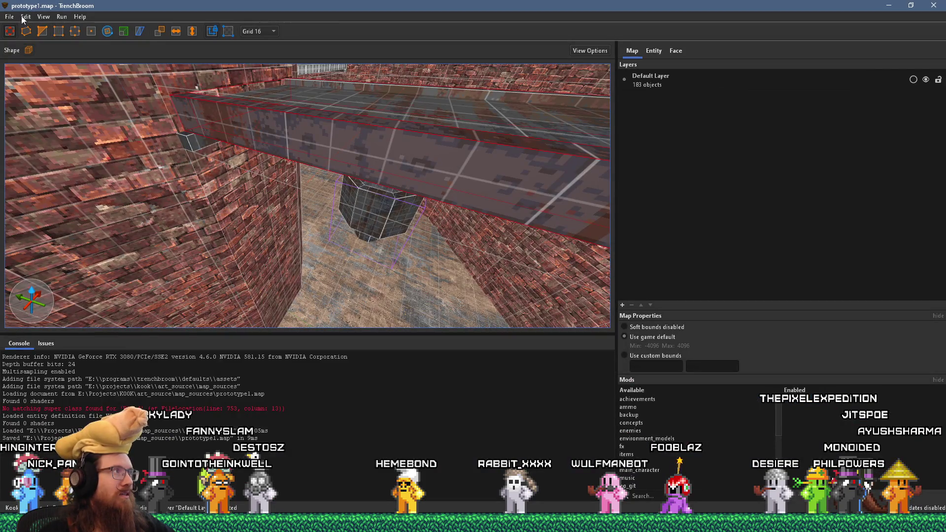
# Reload the texture collections from the File menu, then fly over the tiled walkway checking textures.
pyautogui.click(10, 17)
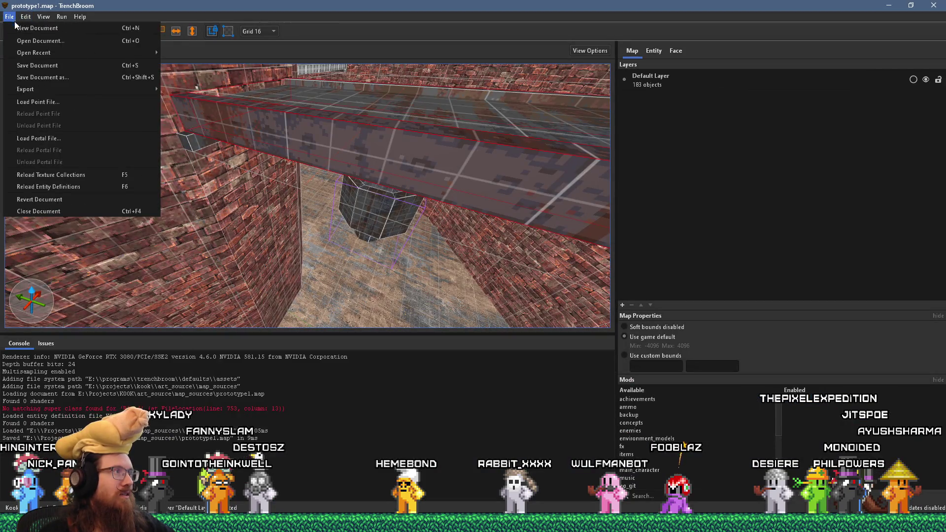
pyautogui.click(72, 174)
pyautogui.moveTo(248, 165)
pyautogui.mouseDown()
pyautogui.moveTo(173, 201)
pyautogui.moveTo(265, 215)
pyautogui.moveTo(295, 256)
pyautogui.moveTo(327, 226)
pyautogui.mouseUp()
pyautogui.moveTo(207, 253)
pyautogui.mouseDown()
pyautogui.moveTo(243, 284)
pyautogui.moveTo(283, 204)
pyautogui.moveTo(305, 200)
pyautogui.moveTo(297, 190)
pyautogui.moveTo(187, 179)
pyautogui.moveTo(198, 214)
pyautogui.moveTo(157, 240)
pyautogui.moveTo(155, 252)
pyautogui.moveTo(271, 227)
pyautogui.moveTo(206, 232)
pyautogui.moveTo(263, 239)
pyautogui.moveTo(197, 193)
pyautogui.moveTo(262, 221)
pyautogui.moveTo(220, 157)
pyautogui.moveTo(141, 166)
pyautogui.moveTo(96, 225)
pyautogui.moveTo(201, 208)
pyautogui.moveTo(123, 230)
pyautogui.moveTo(214, 224)
pyautogui.moveTo(171, 216)
pyautogui.mouseUp()
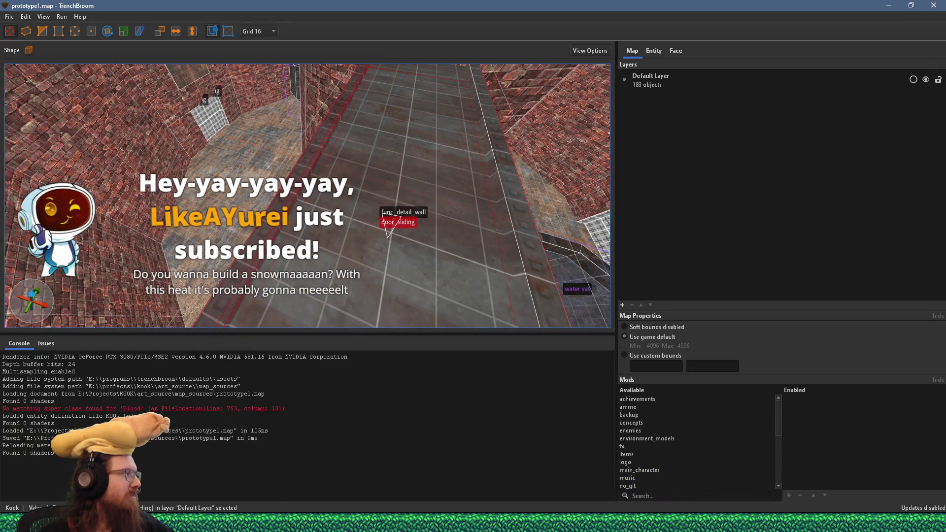
pyautogui.hotkey('alt', 'Tab')
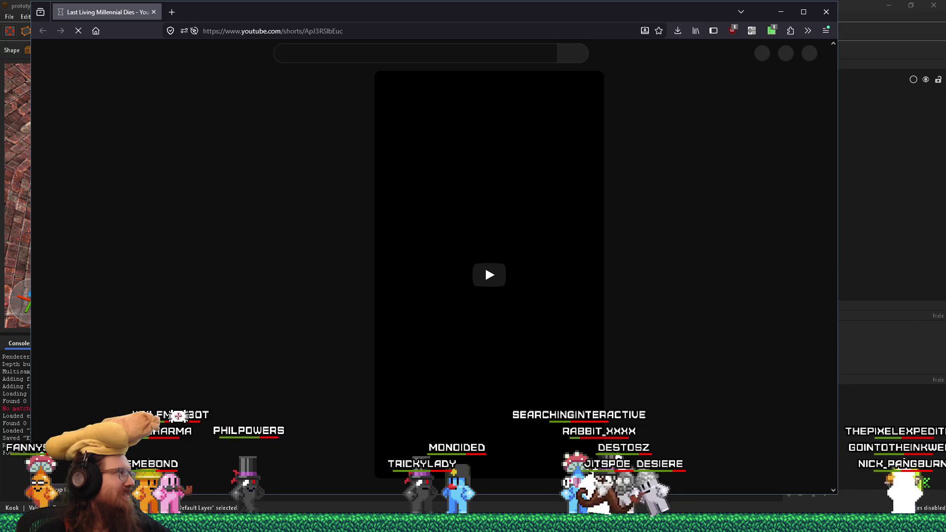
# Play The Onion's 'Last Living Millennial Dies' Short, adjust its volume, pause it and show its 467 comments.
pyautogui.click(478, 274)
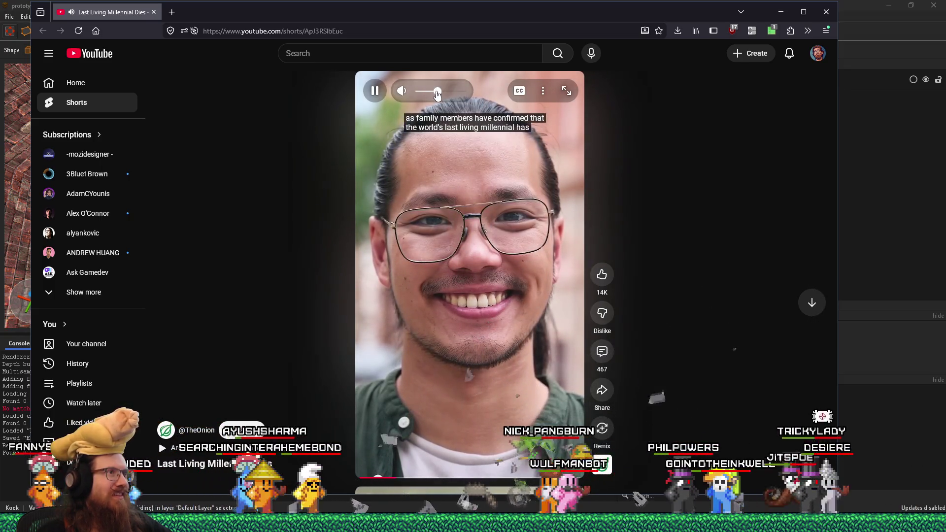
pyautogui.click(446, 94)
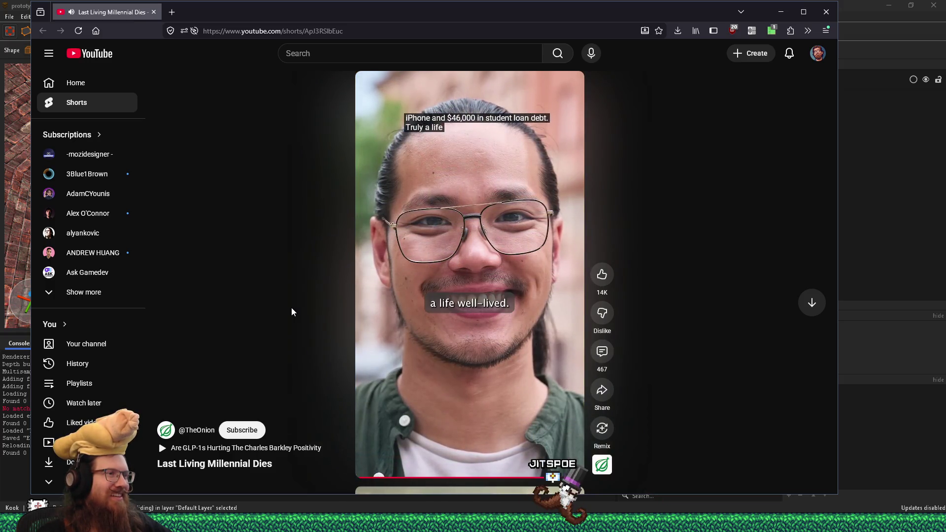
pyautogui.click(400, 319)
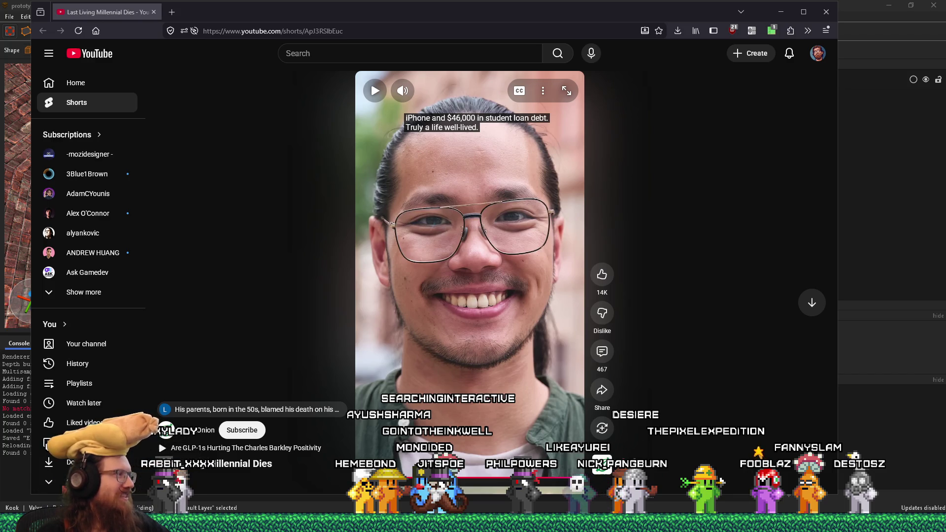
pyautogui.click(602, 351)
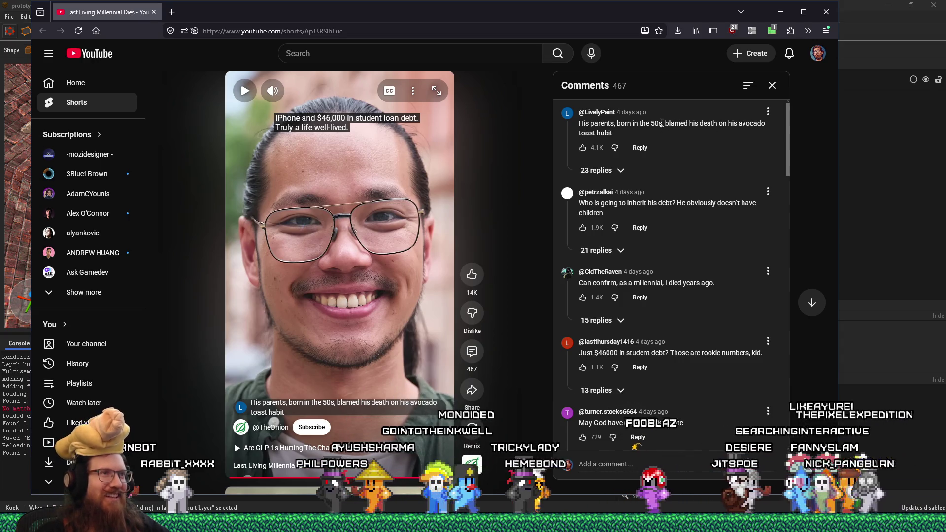
# Like the top comment and scroll down through the Short's comments.
pyautogui.click(582, 147)
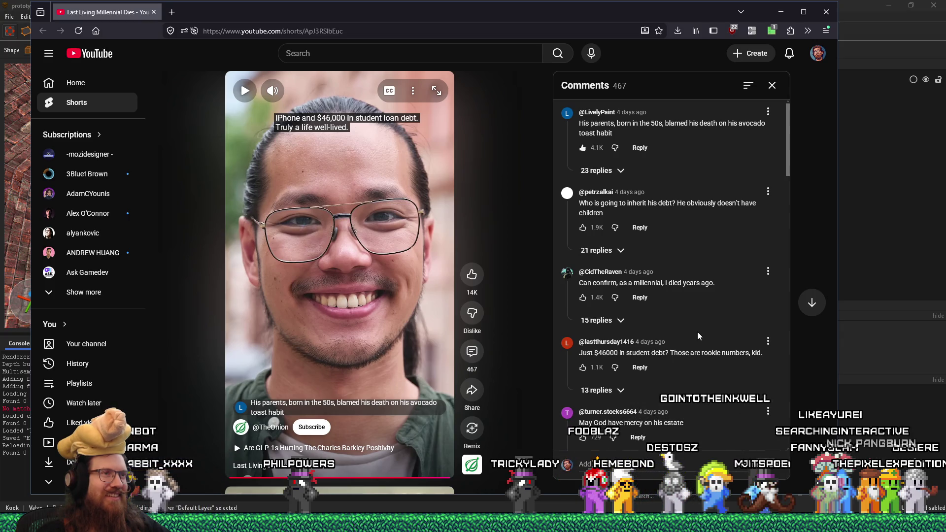
pyautogui.scroll(-1, 698, 336)
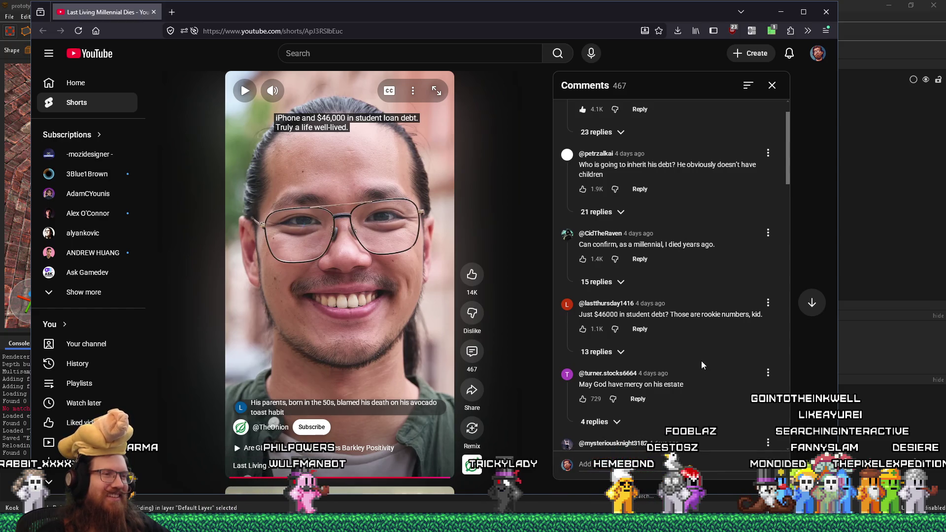
pyautogui.scroll(-4, 701, 364)
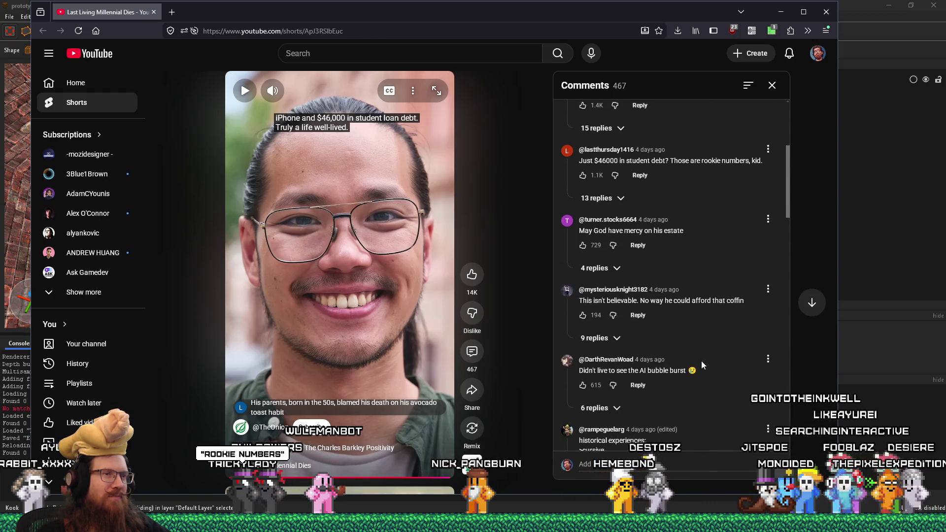
pyautogui.scroll(-2, 702, 365)
pyautogui.scroll(-2, 702, 365)
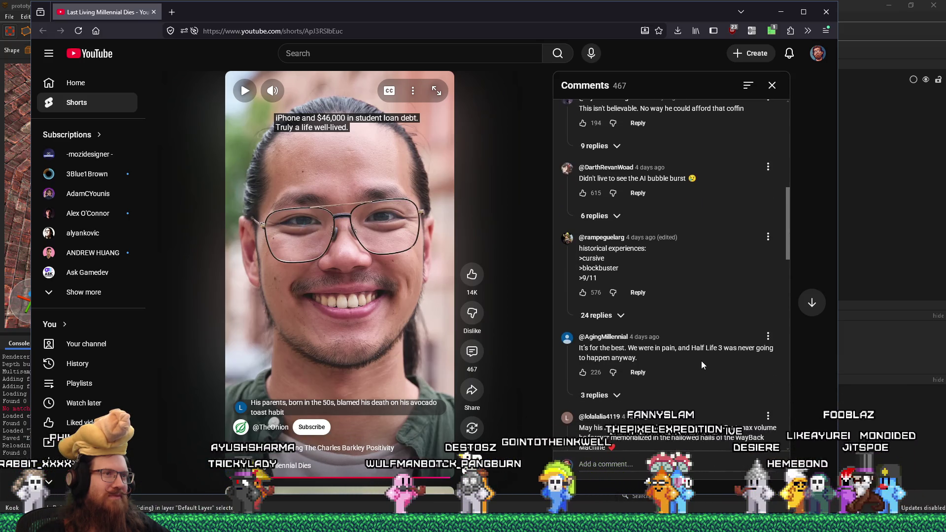
pyautogui.scroll(-1, 704, 317)
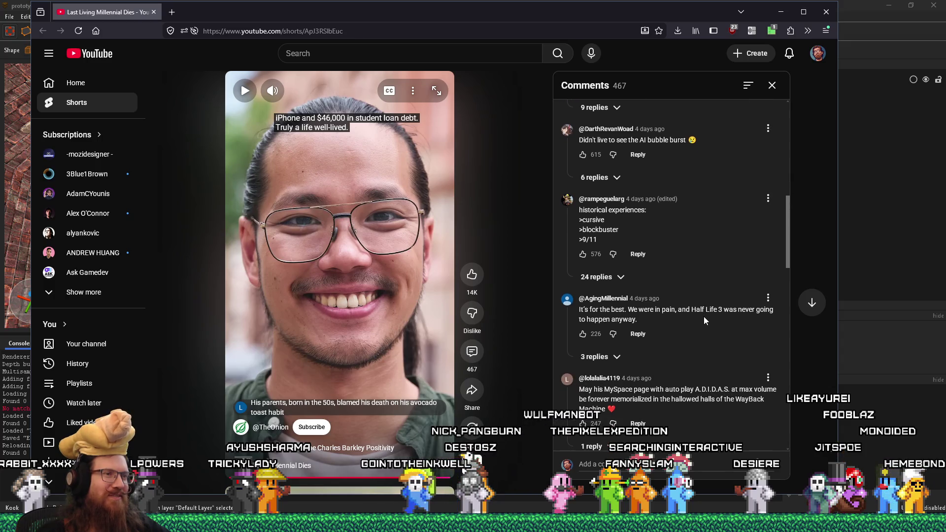
pyautogui.scroll(-1, 704, 325)
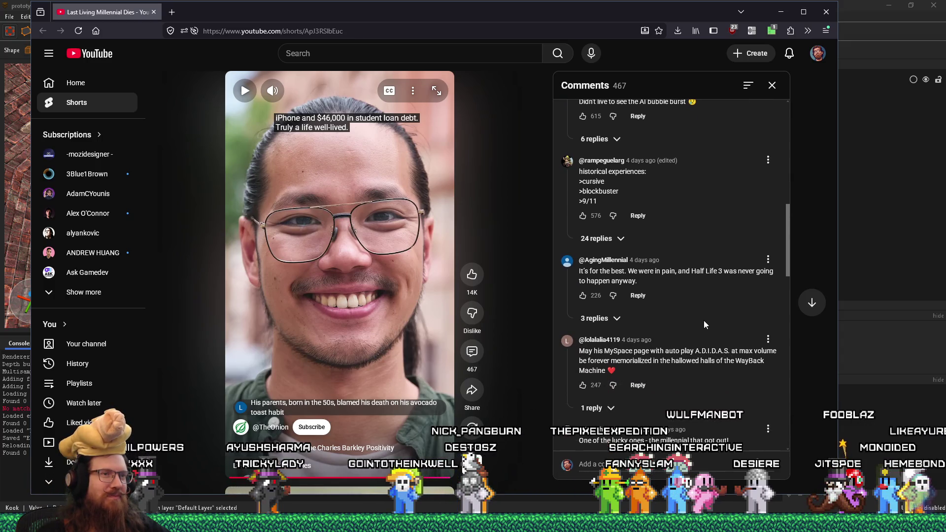
# Like the Half Life 3 comment, bringing it to 227 likes, then return to TrenchBroom.
pyautogui.moveTo(691, 271); pyautogui.dragTo(723, 284)
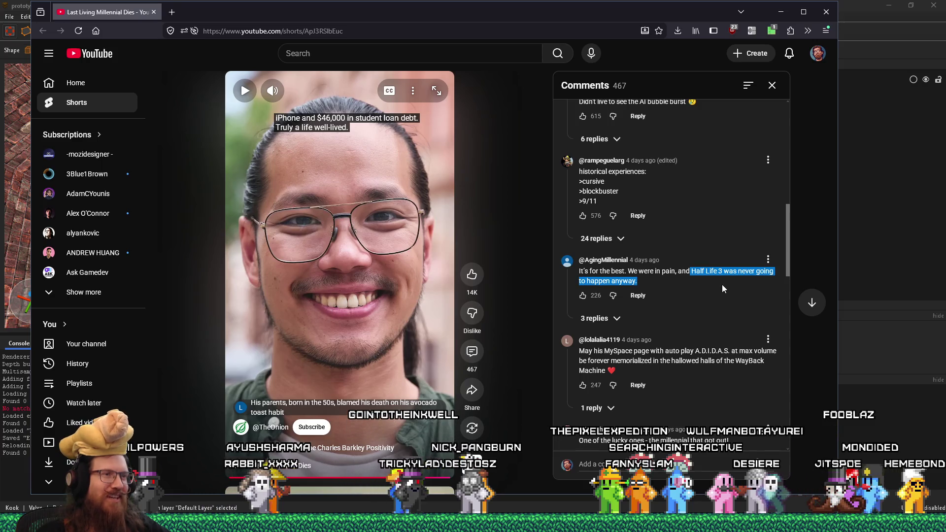
pyautogui.click(590, 299)
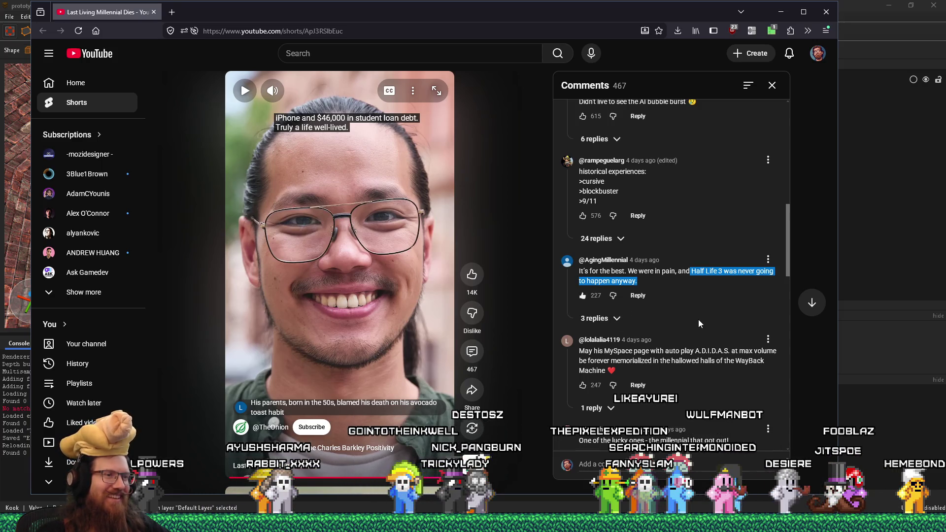
pyautogui.scroll(-2, 699, 319)
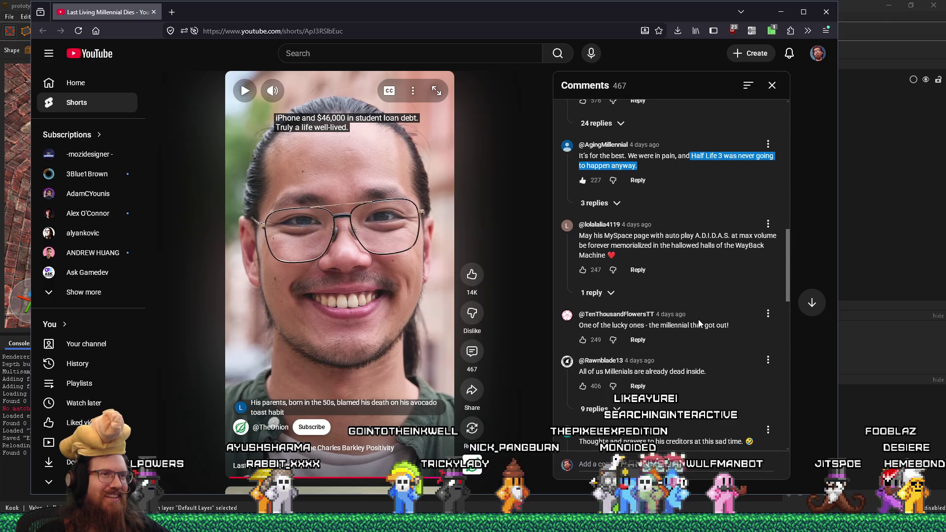
pyautogui.hotkey('alt', 'Tab')
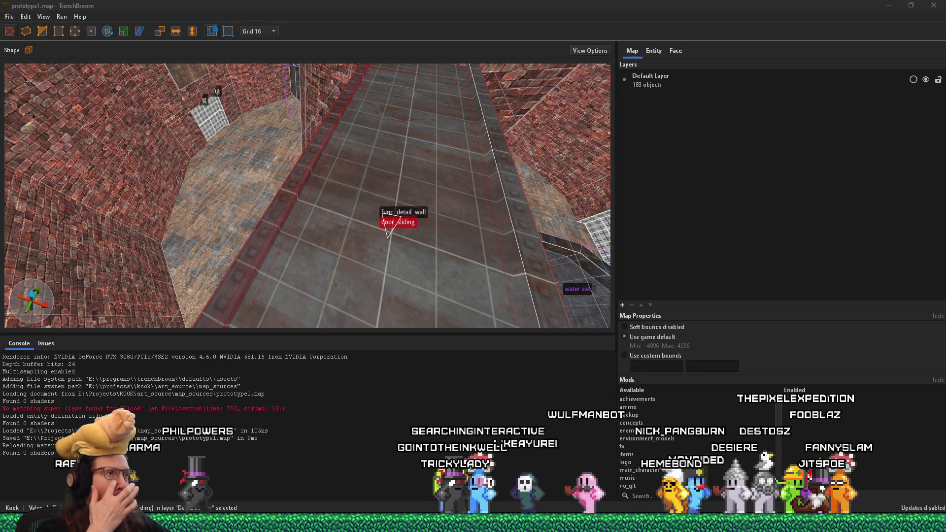
# Orbit the camera up toward the brick walls, then bring Wally's kook_metal.wad window forward.
pyautogui.moveTo(59, 152)
pyautogui.mouseDown()
pyautogui.moveTo(164, 124)
pyautogui.moveTo(376, 190)
pyautogui.moveTo(273, 207)
pyautogui.moveTo(335, 225)
pyautogui.moveTo(334, 188)
pyautogui.moveTo(392, 315)
pyautogui.mouseUp()
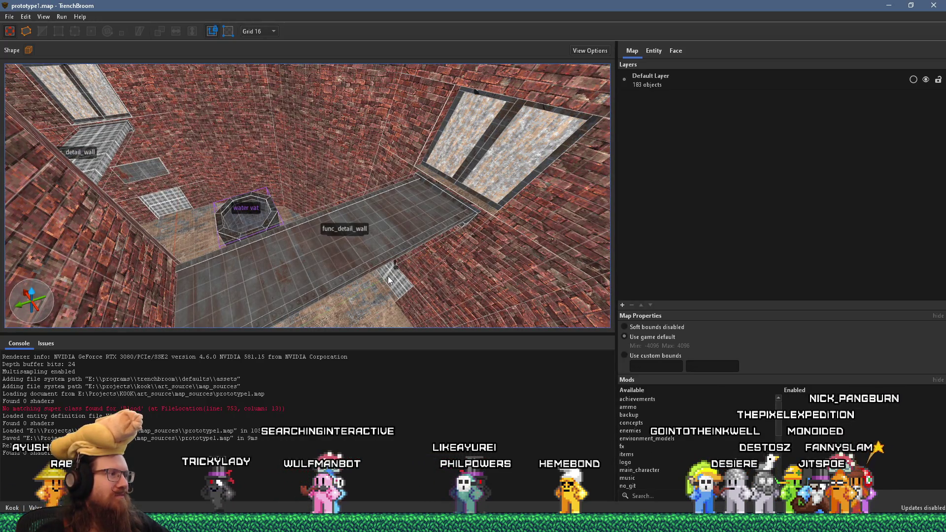
pyautogui.hotkey('alt', 'Tab')
pyautogui.press('Tab')
pyautogui.press('Tab')
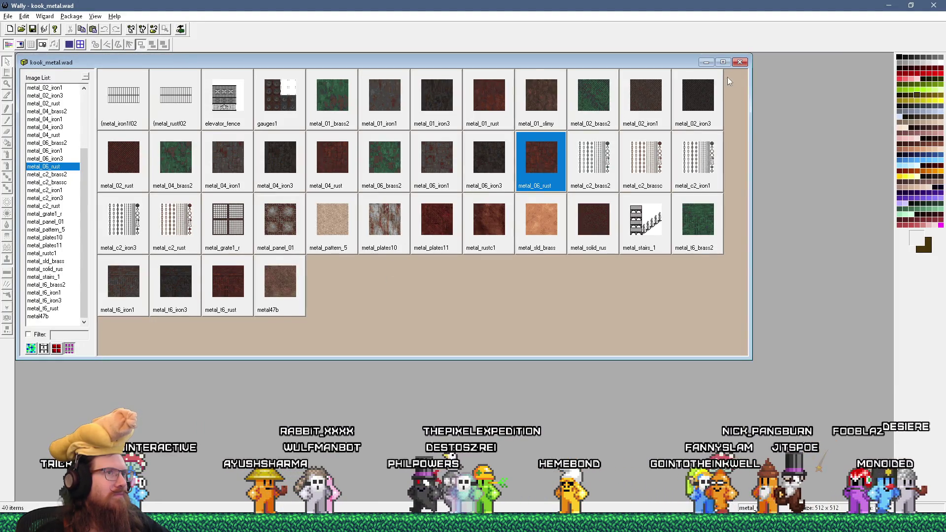
# Close kook_metal.wad and review kook1.wad, kook_wood.wad and kook_buildings1.wad in turn.
pyautogui.click(740, 62)
pyautogui.click(21, 28)
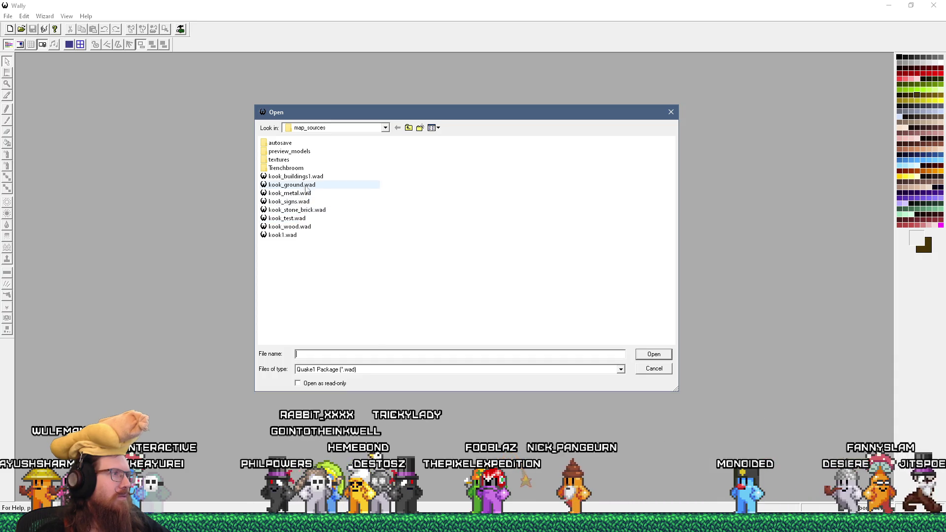
pyautogui.doubleClick(290, 236)
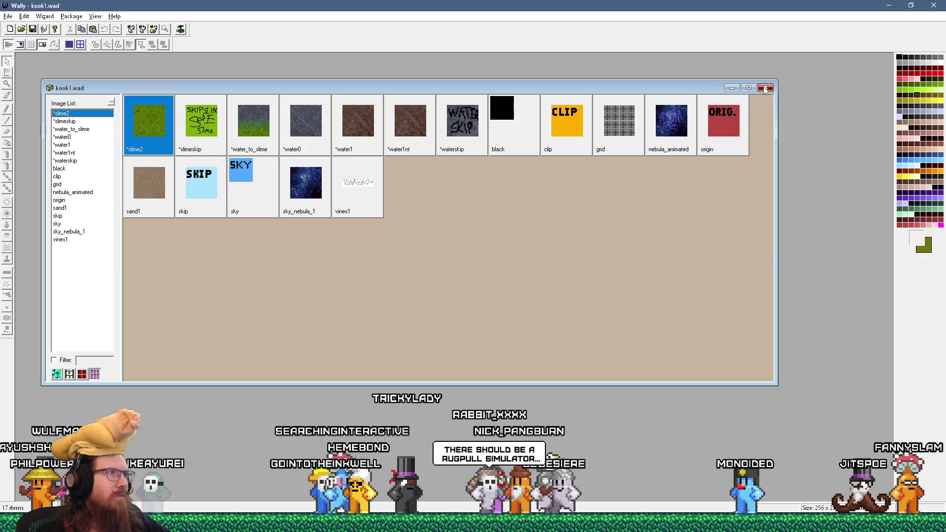
pyautogui.hotkey('ctrl', 'F4')
pyautogui.click(21, 30)
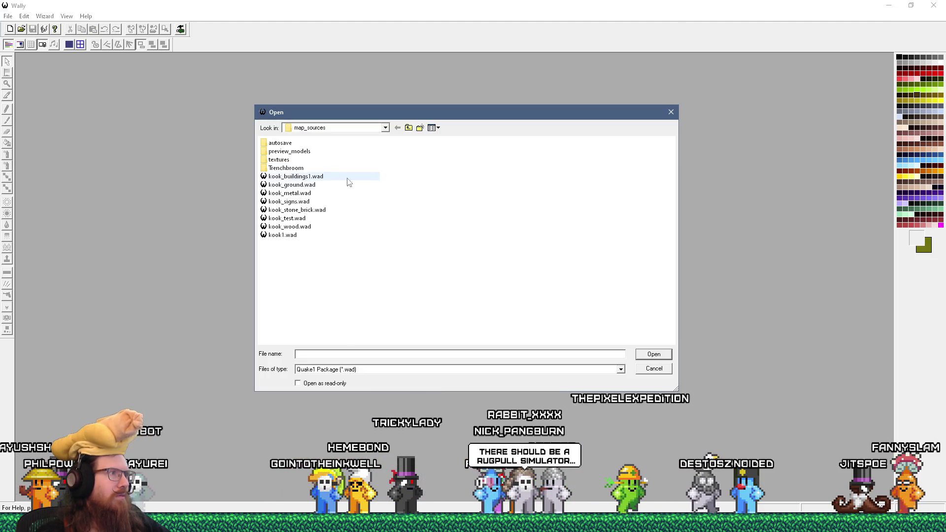
pyautogui.doubleClick(290, 227)
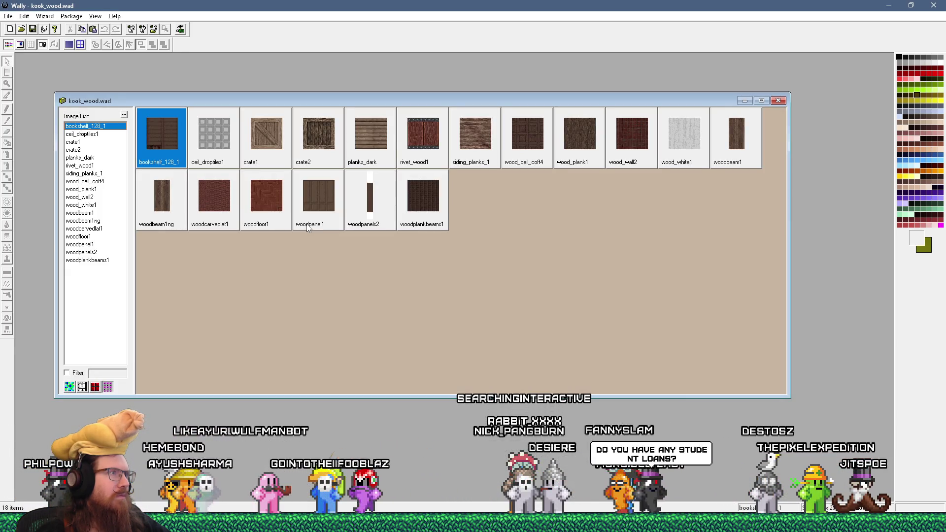
pyautogui.click(782, 101)
pyautogui.click(22, 30)
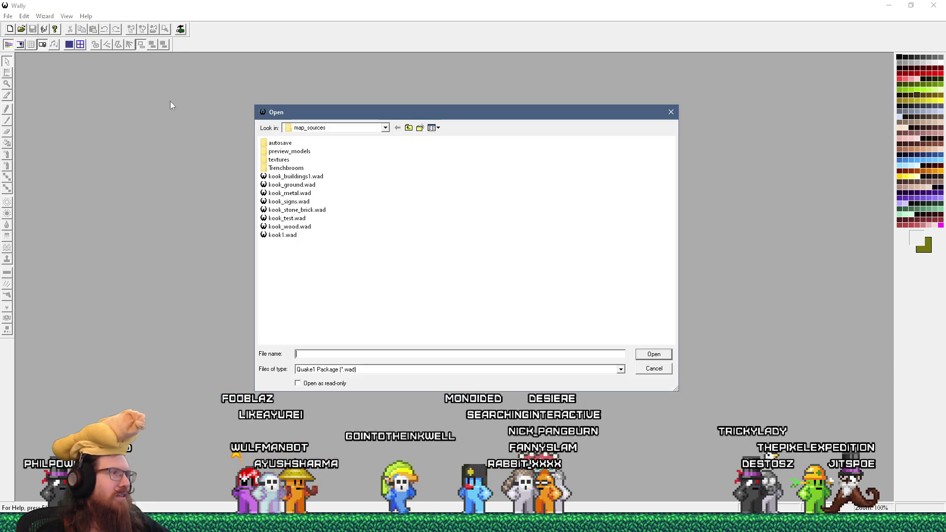
pyautogui.doubleClick(316, 179)
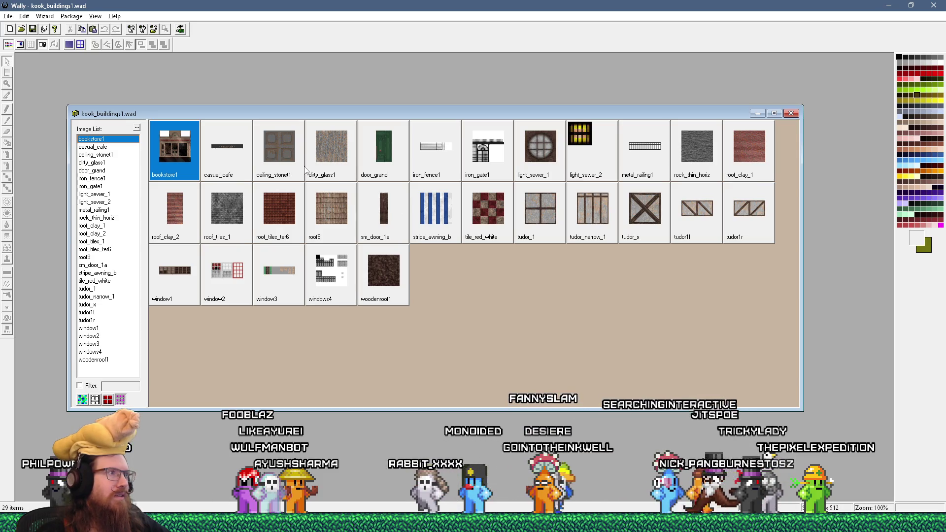
# Review kook_ground.wad and kook_metal.wad, closing each package after checking it.
pyautogui.click(789, 114)
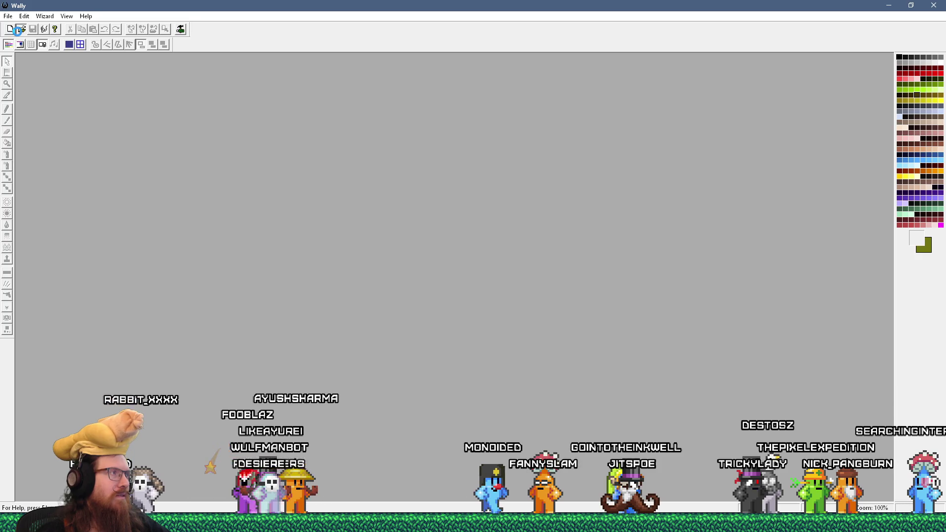
pyautogui.click(22, 29)
pyautogui.doubleClick(311, 185)
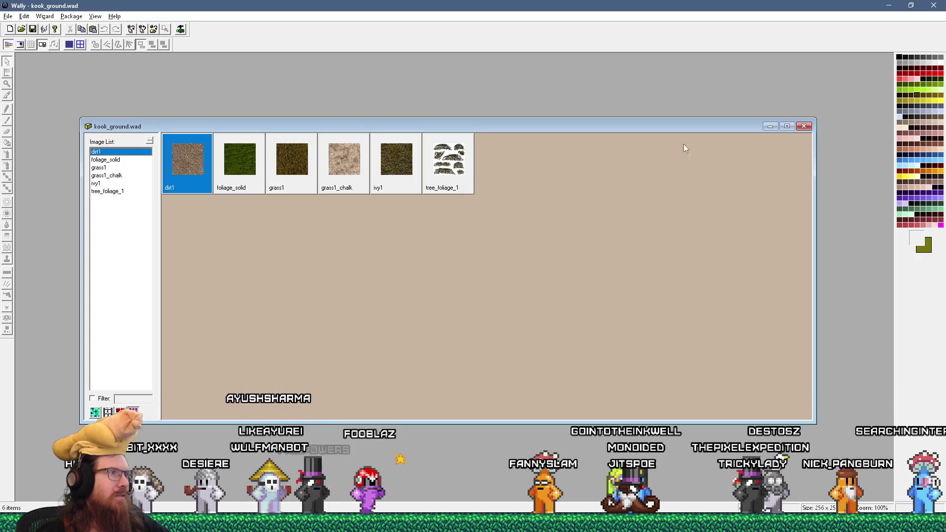
pyautogui.click(804, 126)
pyautogui.click(21, 29)
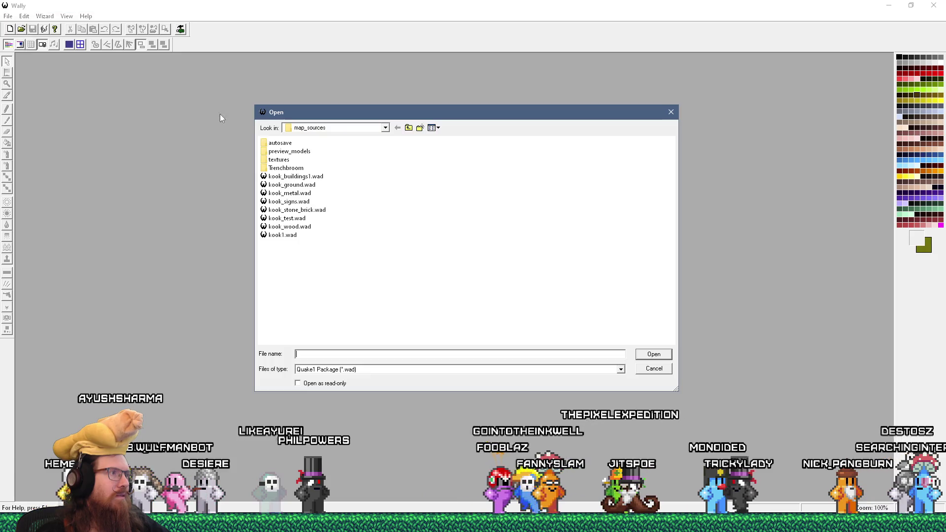
pyautogui.doubleClick(315, 193)
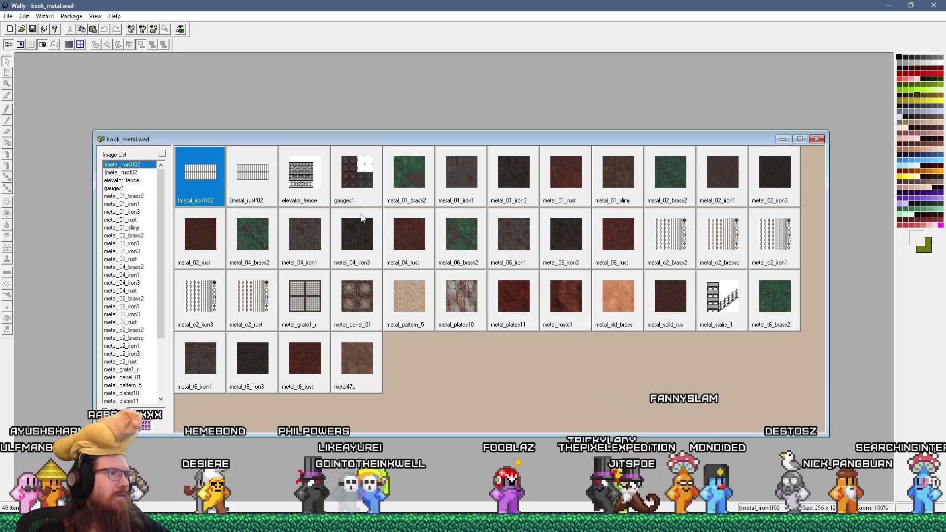
pyautogui.click(815, 140)
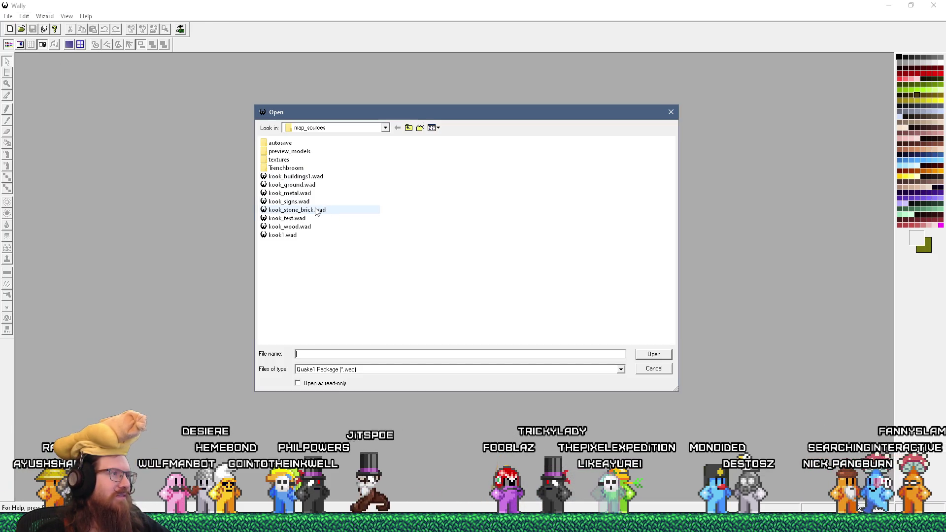
# Review kook_stone_brick.wad, then open kook_test.wad showing its single crate_test texture.
pyautogui.doubleClick(316, 210)
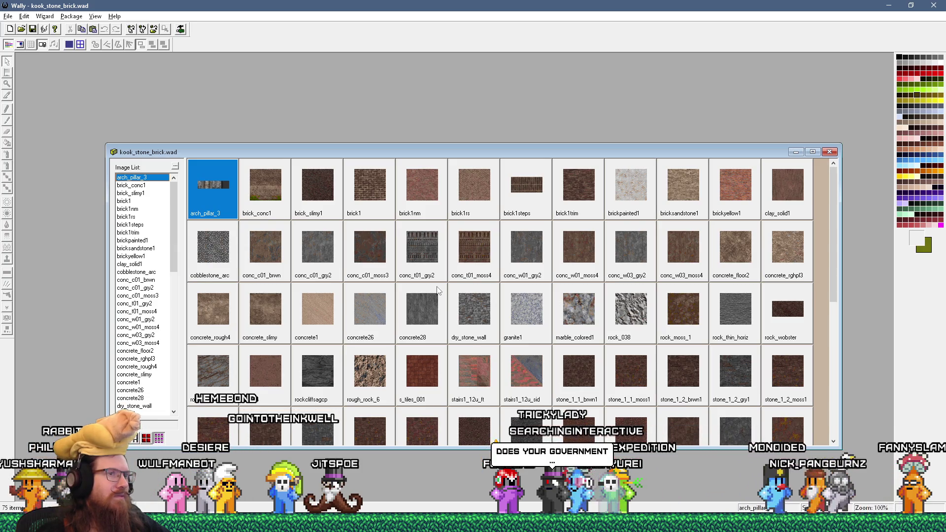
pyautogui.moveTo(829, 253)
pyautogui.mouseDown()
pyautogui.moveTo(824, 350)
pyautogui.moveTo(807, 181)
pyautogui.mouseUp()
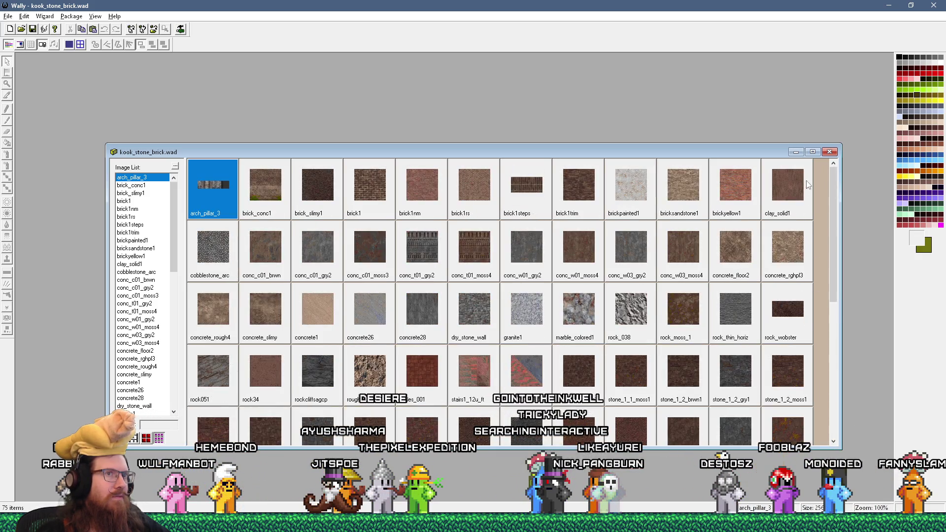
pyautogui.click(829, 153)
pyautogui.click(23, 30)
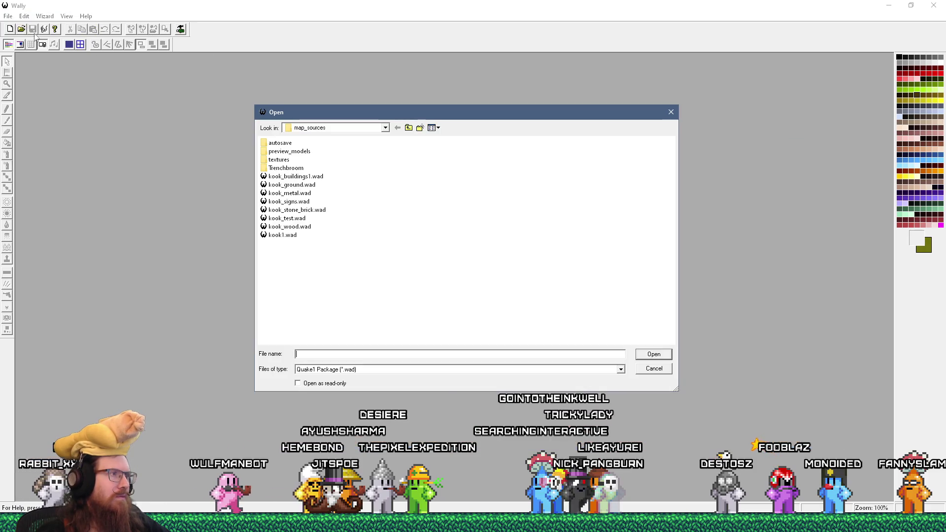
pyautogui.doubleClick(315, 218)
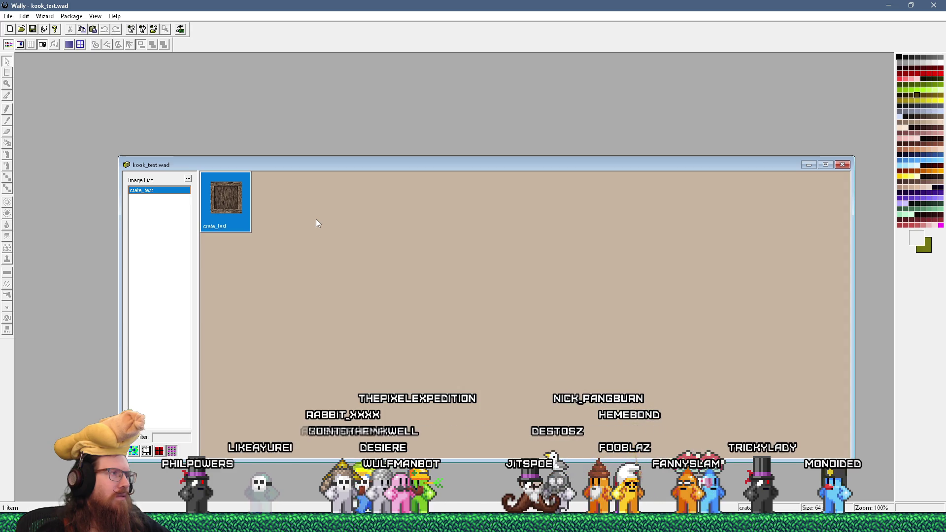
pyautogui.hotkey('alt', 'Tab')
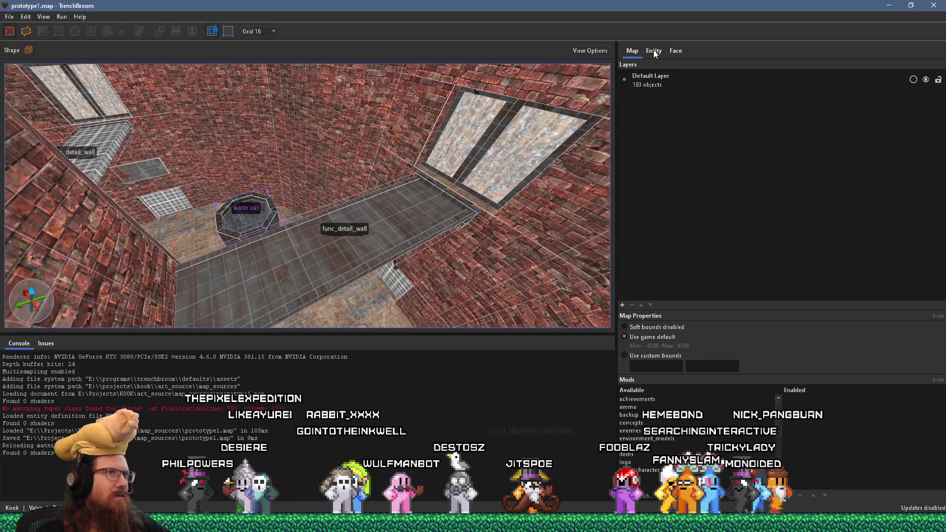
# Pick kook_test.wad in the worldspawn entity's wad file list for removal, then return to Wally.
pyautogui.click(654, 51)
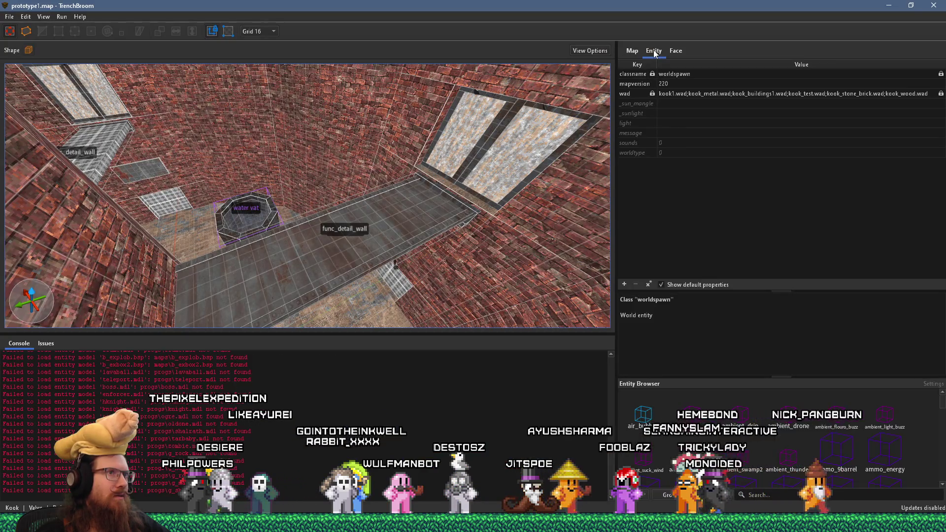
pyautogui.click(703, 95)
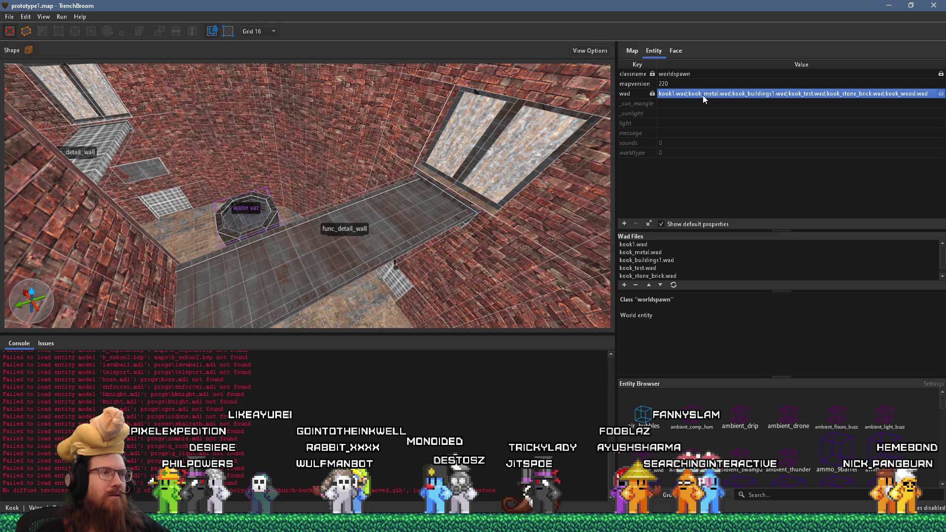
pyautogui.click(637, 269)
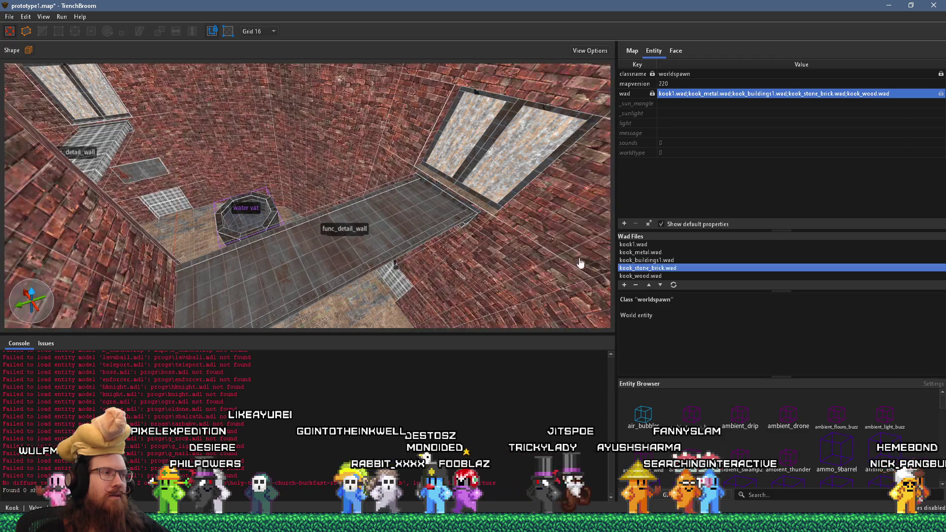
pyautogui.hotkey('alt', 'Tab')
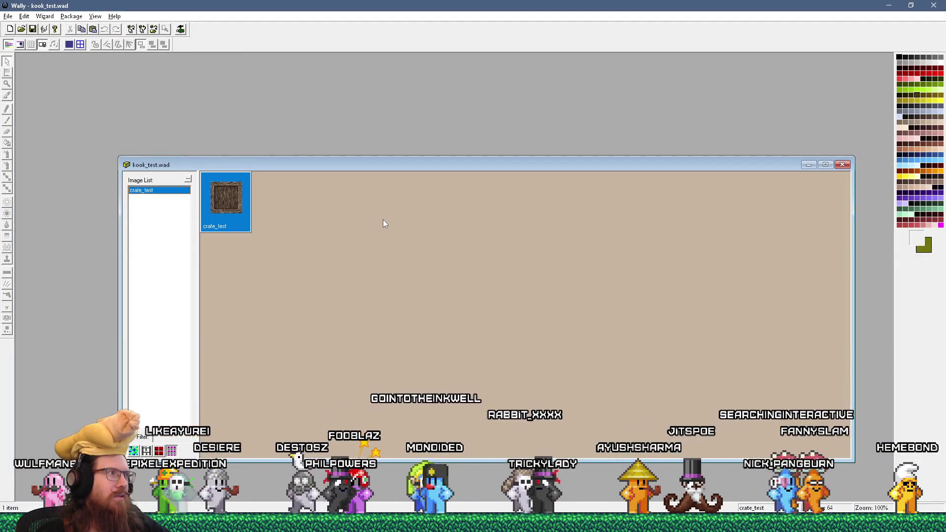
# Close the kook_test.wad package so Wally has no WAD open.
pyautogui.click(836, 167)
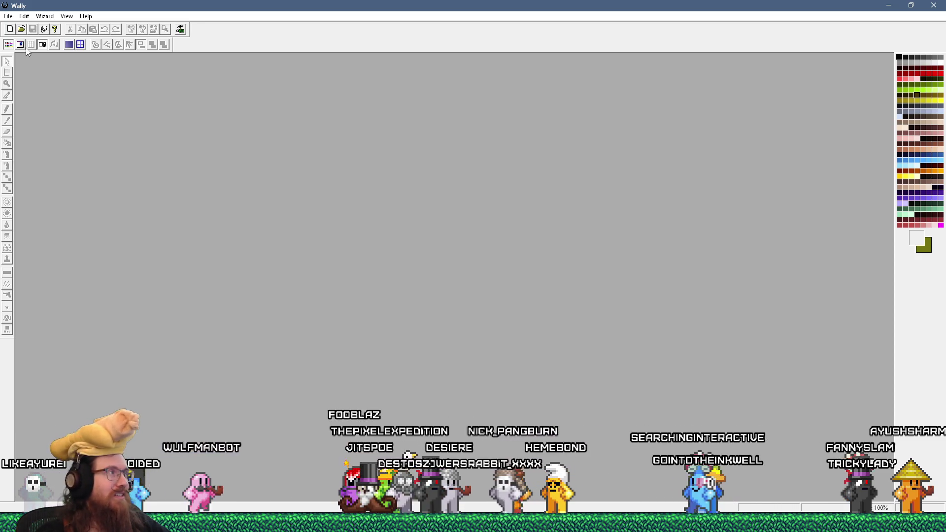
pyautogui.click(24, 30)
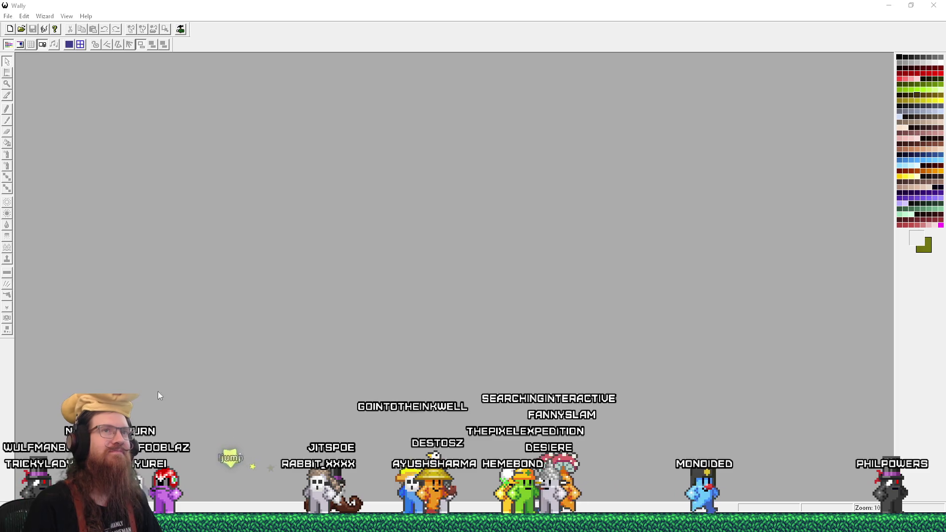
# Exit Wally to return to TrenchBroom's prototype1.map with its shortened wad list.
pyautogui.click(929, 10)
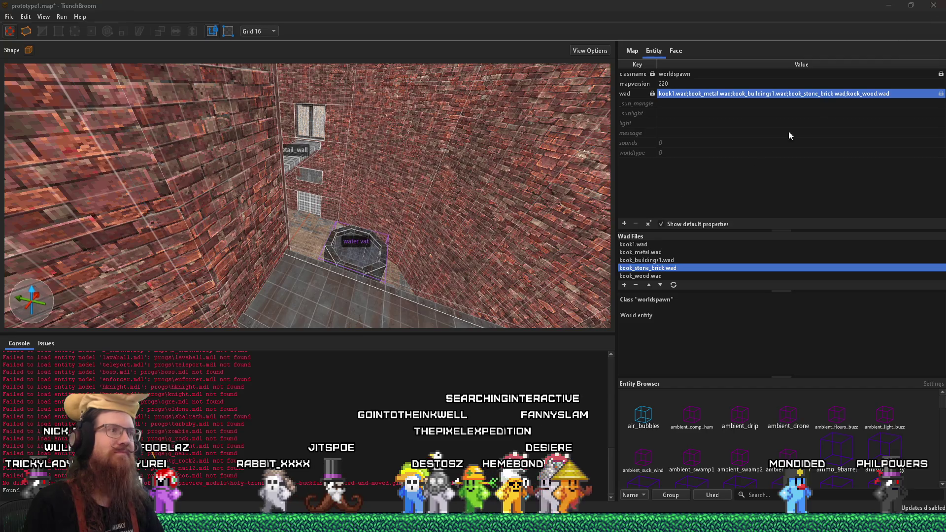
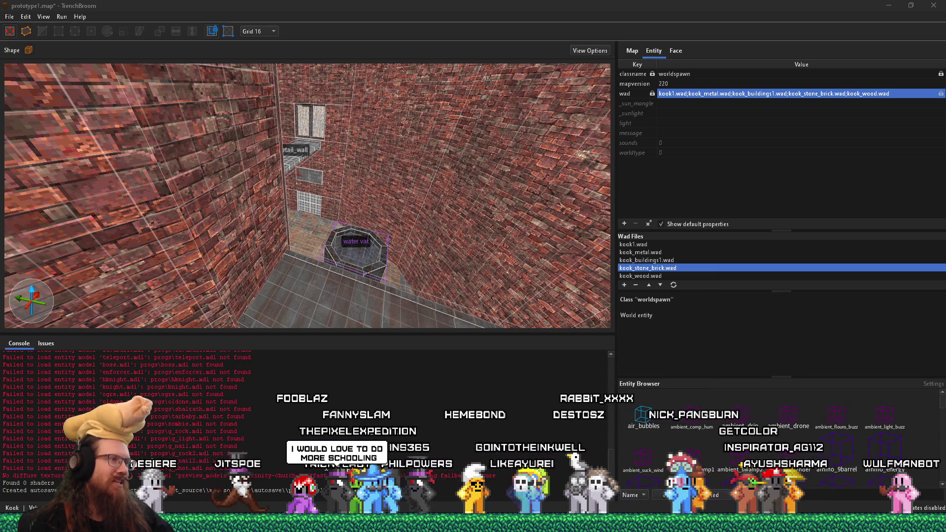
# In Paint, draw a long box and write the label Fed above it.
pyautogui.hotkey('alt', 'Tab')
pyautogui.moveTo(441, 249)
pyautogui.mouseDown()
pyautogui.moveTo(708, 255)
pyautogui.moveTo(710, 209)
pyautogui.mouseUp()
pyautogui.click(457, 206)
pyautogui.moveTo(455, 206); pyautogui.dragTo(723, 215)
pyautogui.moveTo(546, 174); pyautogui.dragTo(546, 206)
pyautogui.moveTo(552, 178)
pyautogui.mouseDown()
pyautogui.moveTo(564, 173)
pyautogui.moveTo(566, 186)
pyautogui.mouseUp()
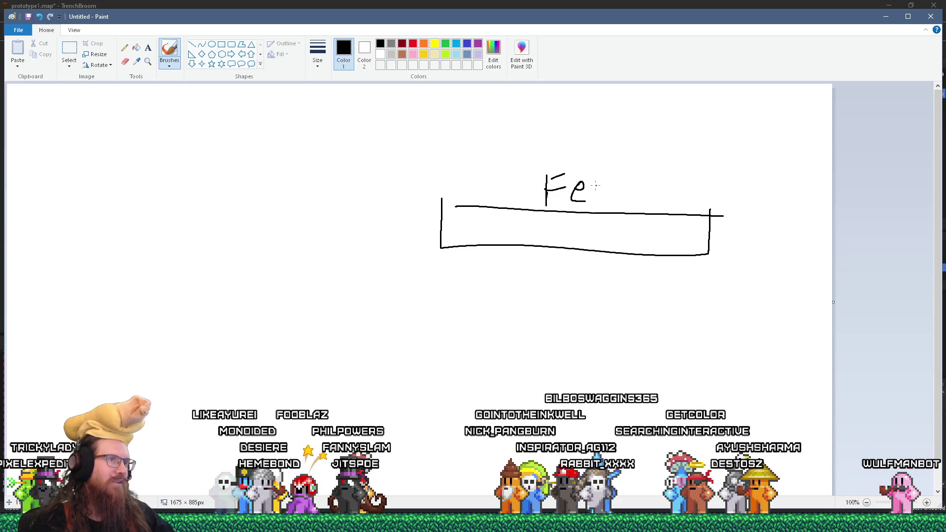
pyautogui.moveTo(595, 160); pyautogui.dragTo(607, 207)
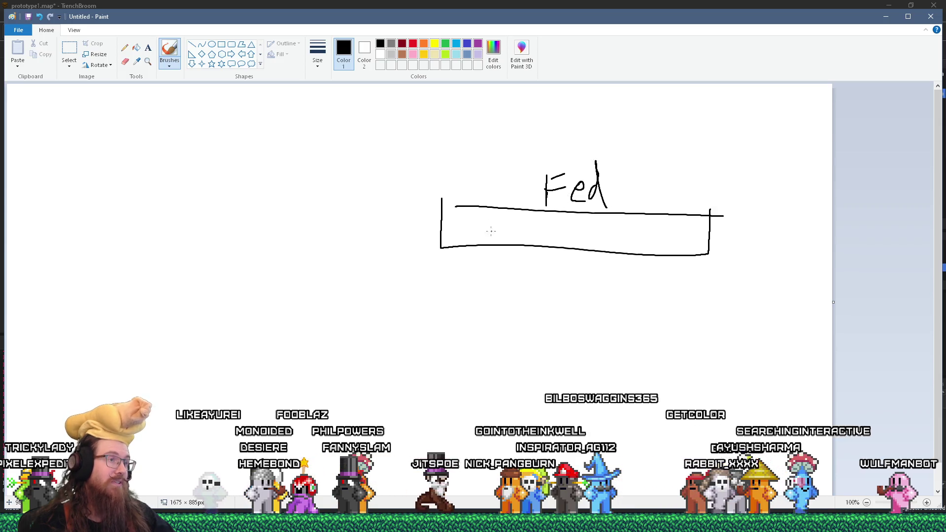
pyautogui.moveTo(442, 207); pyautogui.dragTo(458, 207)
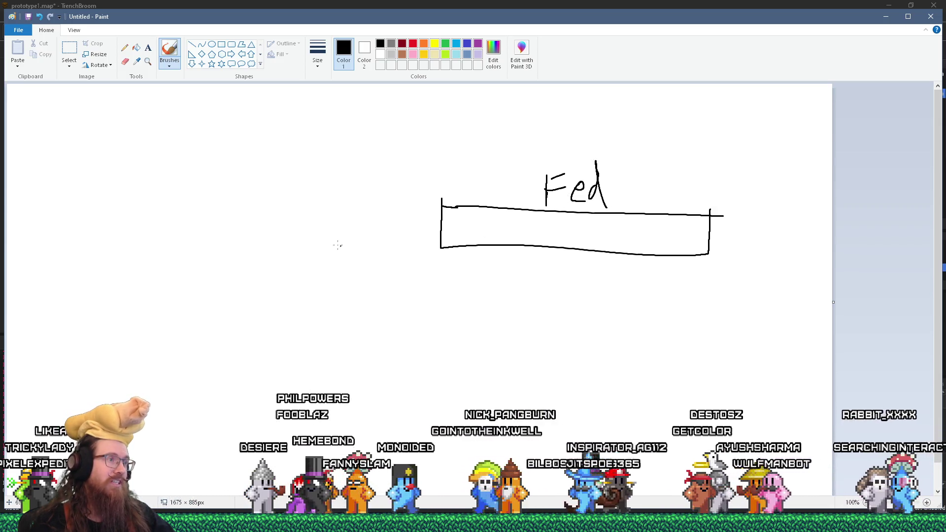
# Draw a smaller box to the left of the Fed box and start its label.
pyautogui.moveTo(256, 207)
pyautogui.mouseDown()
pyautogui.moveTo(357, 207)
pyautogui.moveTo(359, 240)
pyautogui.mouseUp()
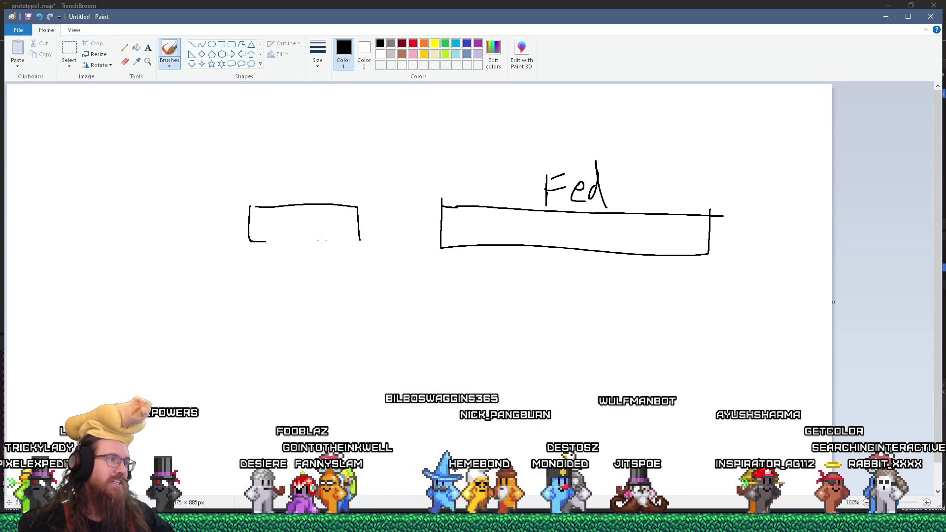
pyautogui.moveTo(279, 161)
pyautogui.mouseDown()
pyautogui.moveTo(260, 189)
pyautogui.moveTo(296, 185)
pyautogui.moveTo(309, 166)
pyautogui.moveTo(321, 180)
pyautogui.mouseUp()
pyautogui.moveTo(322, 147); pyautogui.dragTo(324, 157)
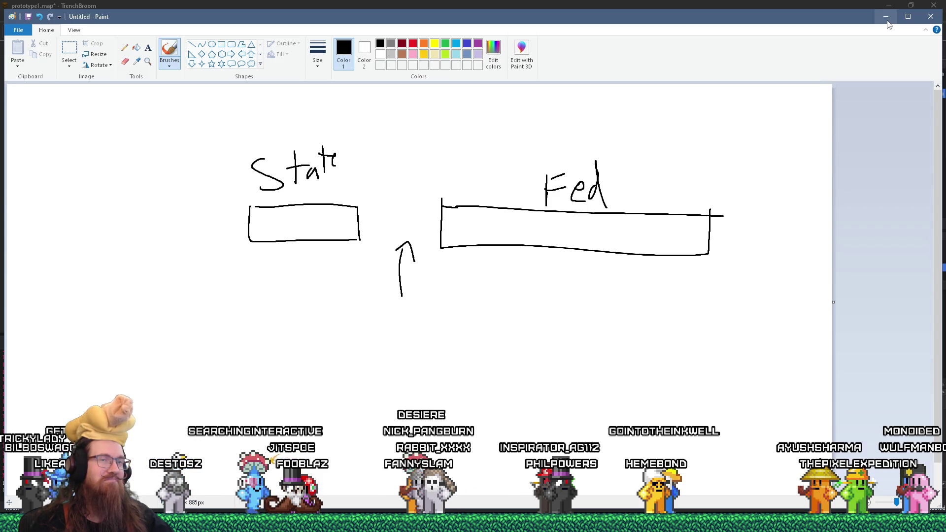
# Bring the TrenchBroom window back to the front.
pyautogui.click(632, 5)
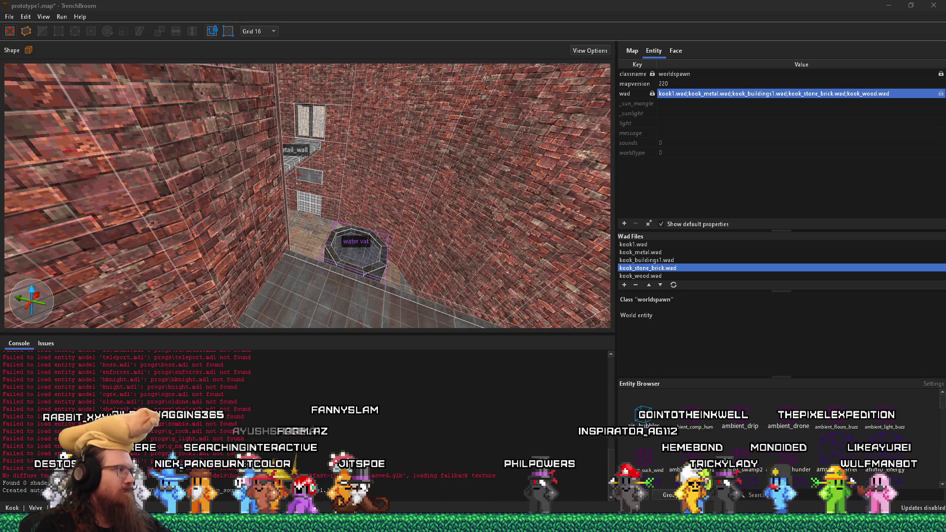
# Turn the view along the brick corridor and select the grey metal pipe on the wall.
pyautogui.moveTo(205, 210)
pyautogui.mouseDown()
pyautogui.moveTo(250, 173)
pyautogui.moveTo(202, 111)
pyautogui.moveTo(214, 145)
pyautogui.moveTo(264, 166)
pyautogui.moveTo(194, 222)
pyautogui.mouseUp()
pyautogui.moveTo(20, 165)
pyautogui.mouseDown()
pyautogui.moveTo(246, 206)
pyautogui.moveTo(284, 169)
pyautogui.moveTo(312, 209)
pyautogui.moveTo(283, 164)
pyautogui.moveTo(295, 212)
pyautogui.moveTo(515, 217)
pyautogui.moveTo(214, 191)
pyautogui.moveTo(145, 131)
pyautogui.moveTo(244, 114)
pyautogui.moveTo(186, 69)
pyautogui.moveTo(357, 189)
pyautogui.mouseUp()
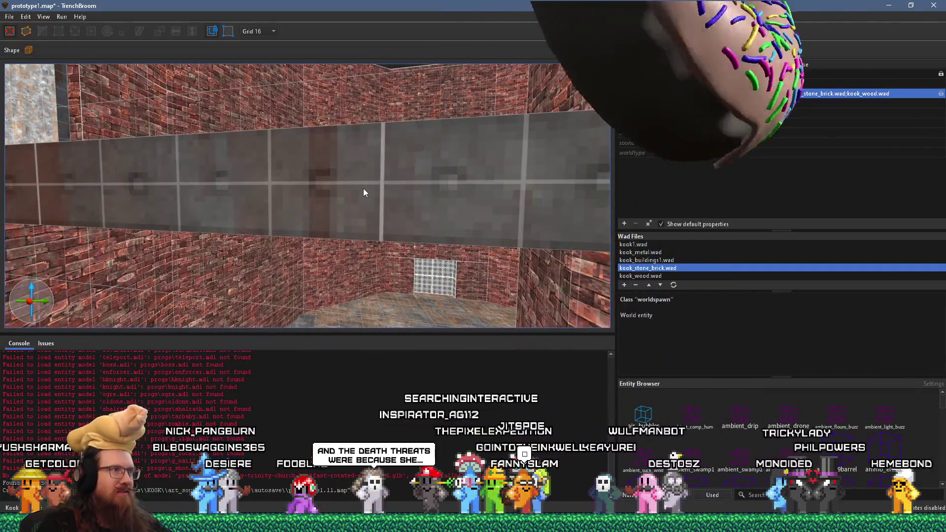
pyautogui.click(363, 188)
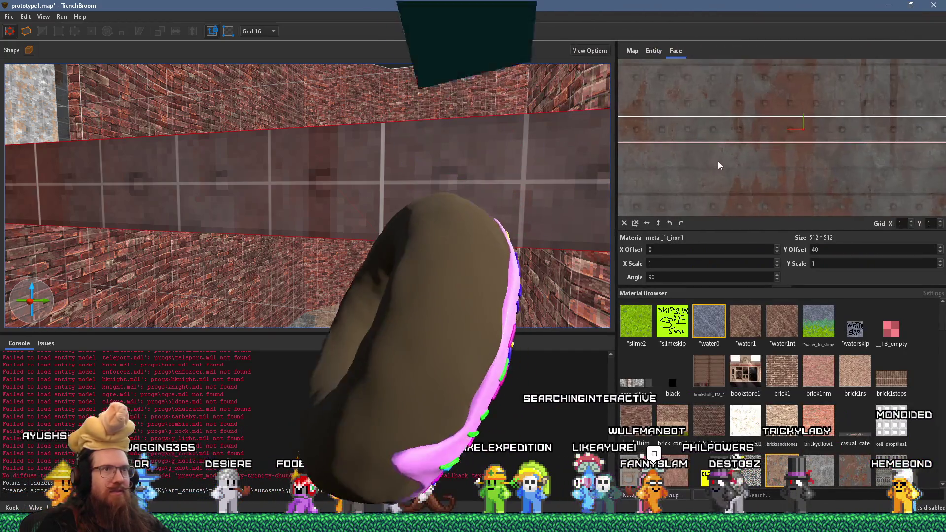
pyautogui.scroll(-2, 719, 158)
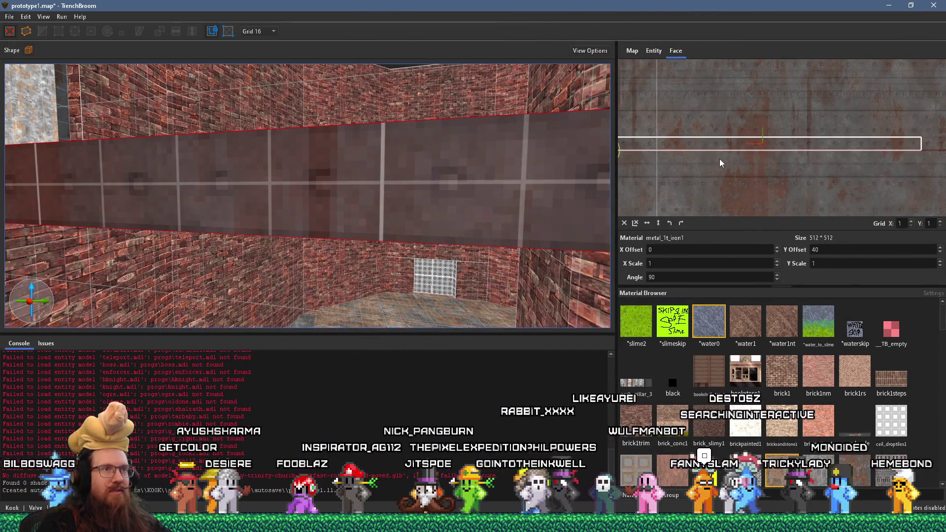
pyautogui.scroll(-1, 807, 185)
pyautogui.scroll(4, 907, 180)
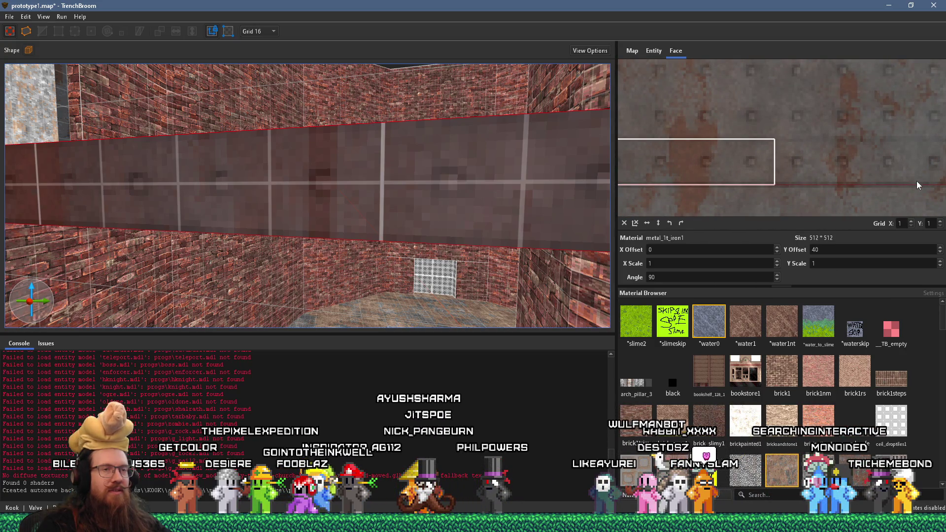
pyautogui.scroll(-4, 916, 180)
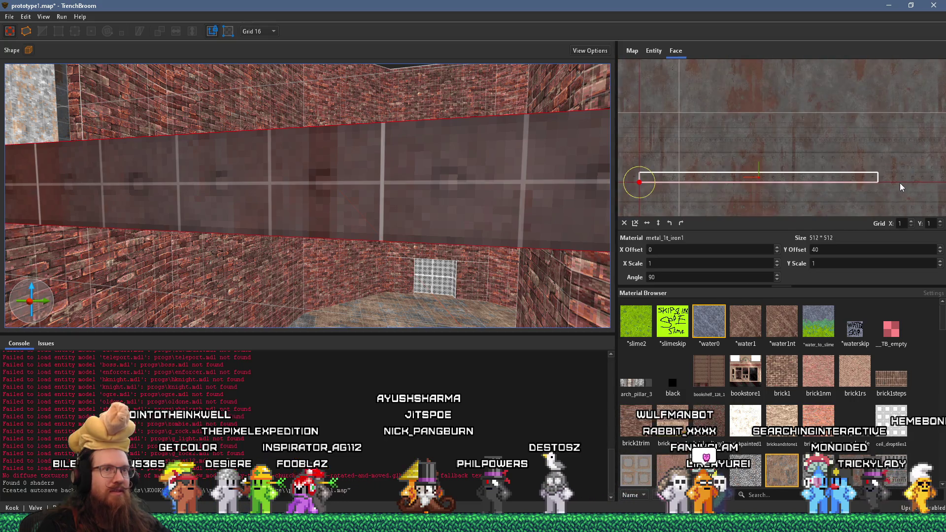
# Tilt the view down toward the metal floor and fly around the walkway.
pyautogui.moveTo(647, 174)
pyautogui.mouseDown()
pyautogui.moveTo(440, 178)
pyautogui.moveTo(438, 218)
pyautogui.moveTo(398, 247)
pyautogui.moveTo(314, 214)
pyautogui.moveTo(487, 105)
pyautogui.mouseUp()
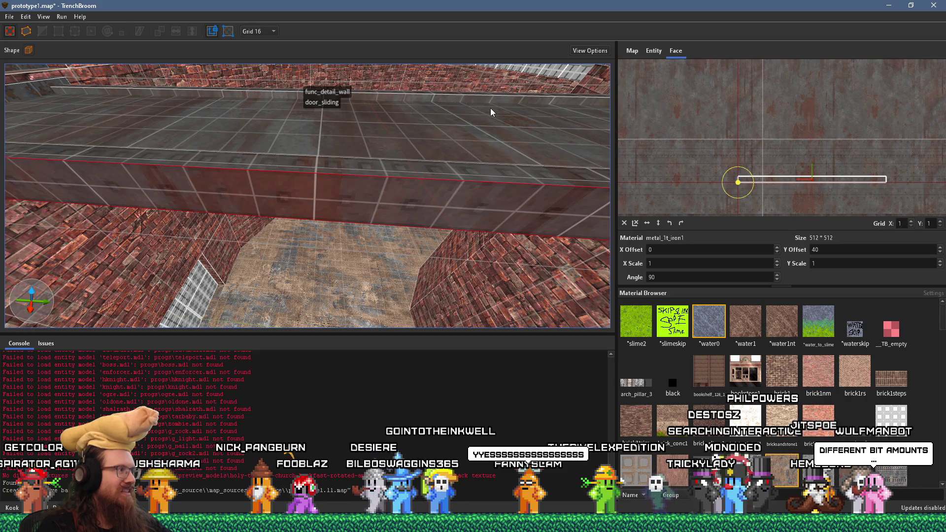
pyautogui.scroll(5, 408, 175)
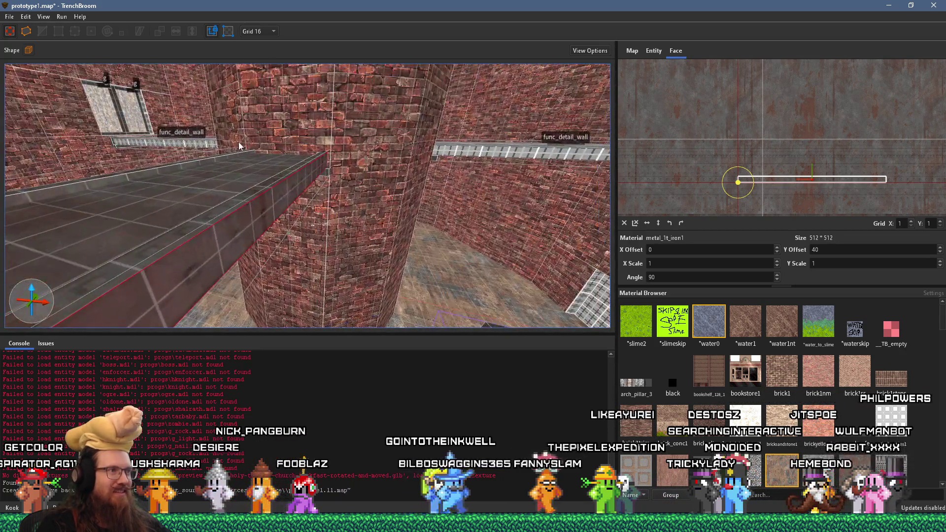
pyautogui.scroll(5, 318, 213)
pyautogui.scroll(3, 325, 215)
pyautogui.scroll(4, 340, 224)
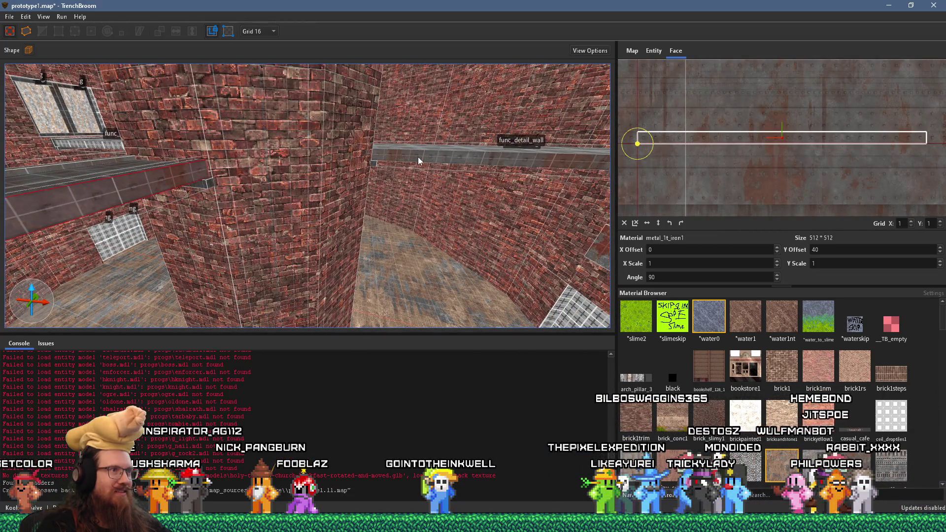
pyautogui.scroll(8, 418, 157)
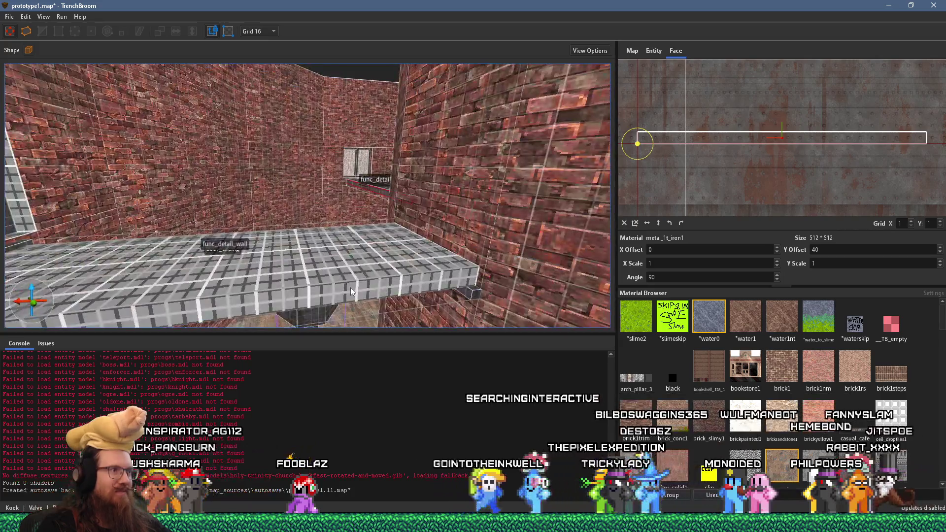
pyautogui.scroll(5, 359, 278)
pyautogui.scroll(5, 560, 267)
# Turn the view down the tiled walkway and select the walkway brush.
pyautogui.moveTo(244, 233)
pyautogui.mouseDown()
pyautogui.moveTo(354, 216)
pyautogui.moveTo(305, 161)
pyautogui.moveTo(350, 202)
pyautogui.moveTo(135, 273)
pyautogui.moveTo(354, 214)
pyautogui.moveTo(173, 168)
pyautogui.moveTo(238, 206)
pyautogui.moveTo(288, 219)
pyautogui.moveTo(110, 214)
pyautogui.moveTo(251, 197)
pyautogui.mouseUp()
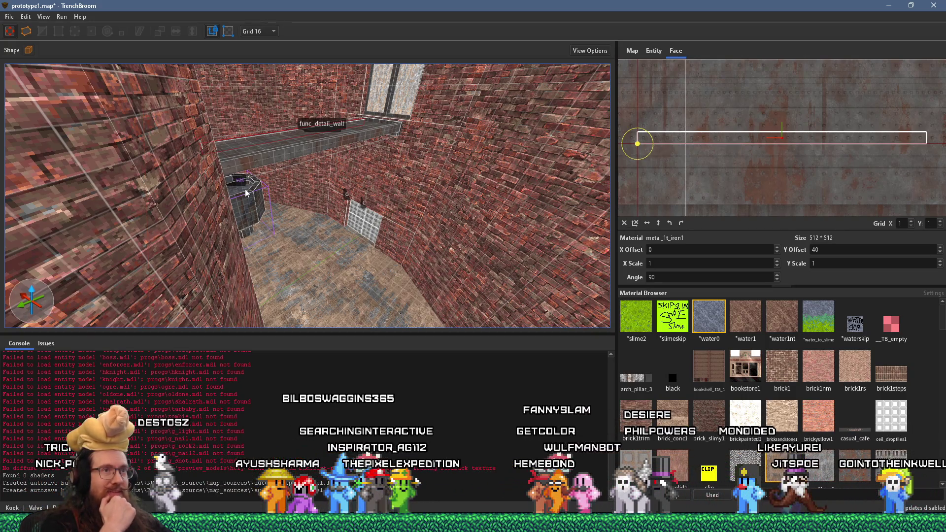
pyautogui.moveTo(231, 182)
pyautogui.mouseDown()
pyautogui.moveTo(194, 168)
pyautogui.moveTo(309, 188)
pyautogui.mouseUp()
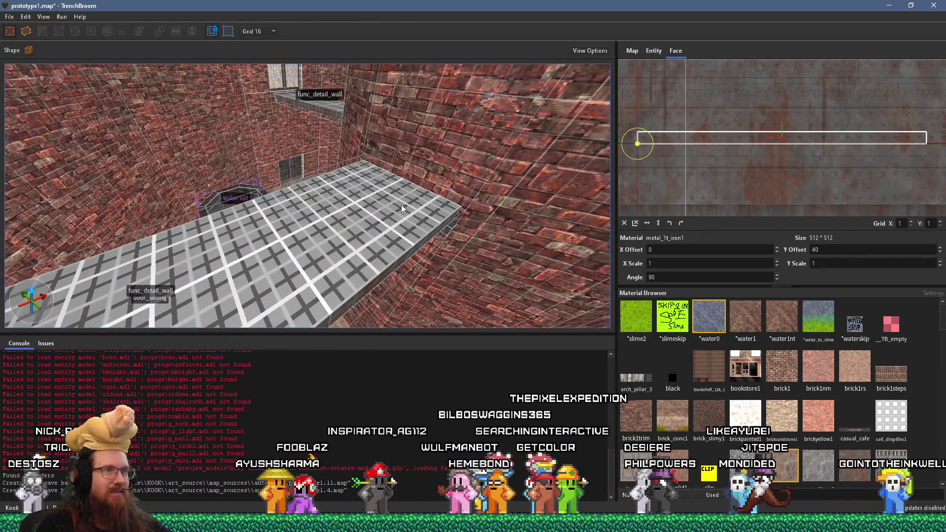
pyautogui.scroll(-4, 726, 151)
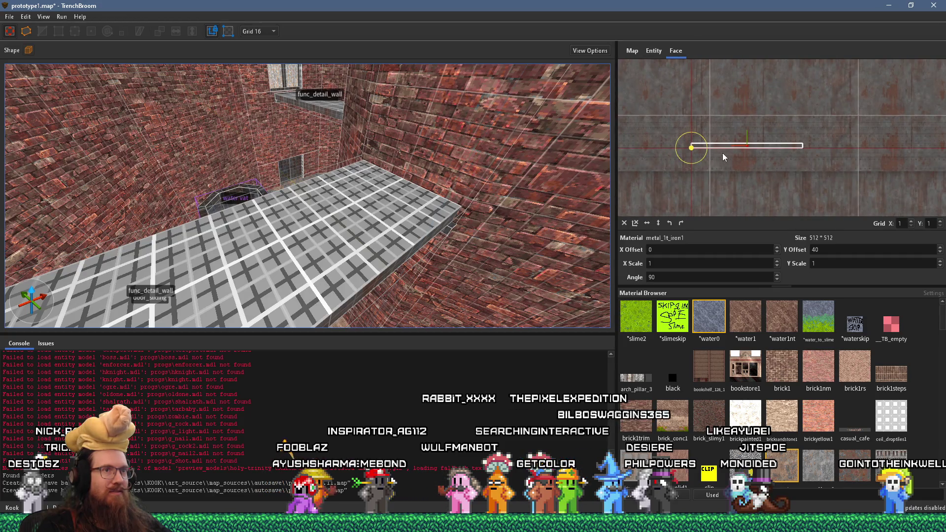
pyautogui.moveTo(457, 196)
pyautogui.mouseDown()
pyautogui.moveTo(387, 208)
pyautogui.moveTo(406, 196)
pyautogui.moveTo(454, 192)
pyautogui.moveTo(396, 230)
pyautogui.moveTo(325, 108)
pyautogui.mouseUp()
pyautogui.click(444, 202)
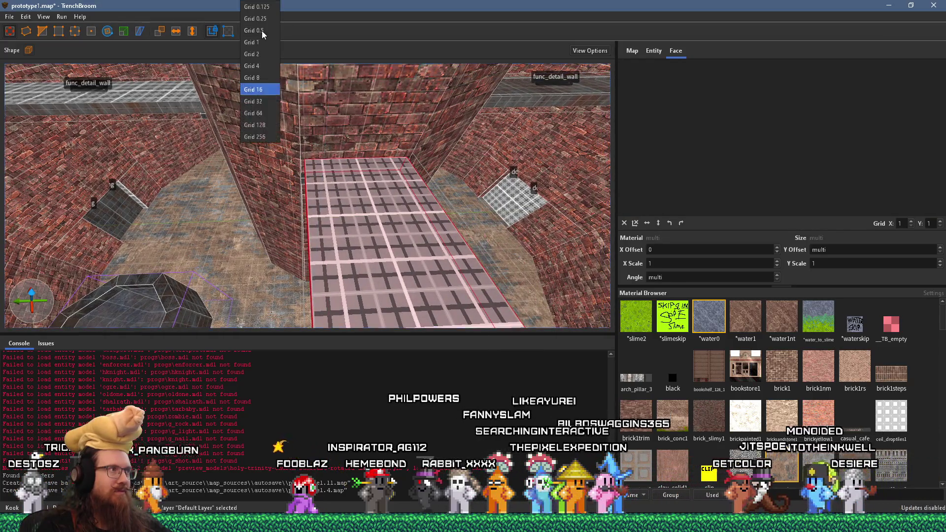
# Set the grid size to 8 and select only the walkway's side face.
pyautogui.click(263, 78)
pyautogui.moveTo(346, 197)
pyautogui.mouseDown()
pyautogui.moveTo(399, 161)
pyautogui.moveTo(354, 233)
pyautogui.moveTo(267, 231)
pyautogui.moveTo(255, 200)
pyautogui.mouseUp()
pyautogui.moveTo(279, 238)
pyautogui.mouseDown()
pyautogui.moveTo(289, 239)
pyautogui.moveTo(269, 232)
pyautogui.moveTo(349, 220)
pyautogui.mouseUp()
pyautogui.keyDown('shift'); pyautogui.click(398, 220); pyautogui.keyUp('shift')
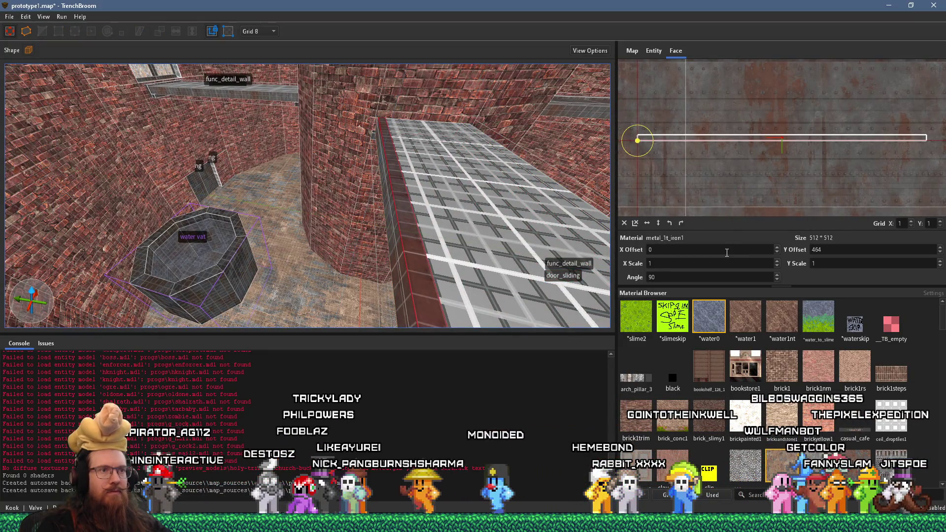
# Select a single side face of the walkway and set its texture Y offset to 512.
pyautogui.scroll(6, 859, 250)
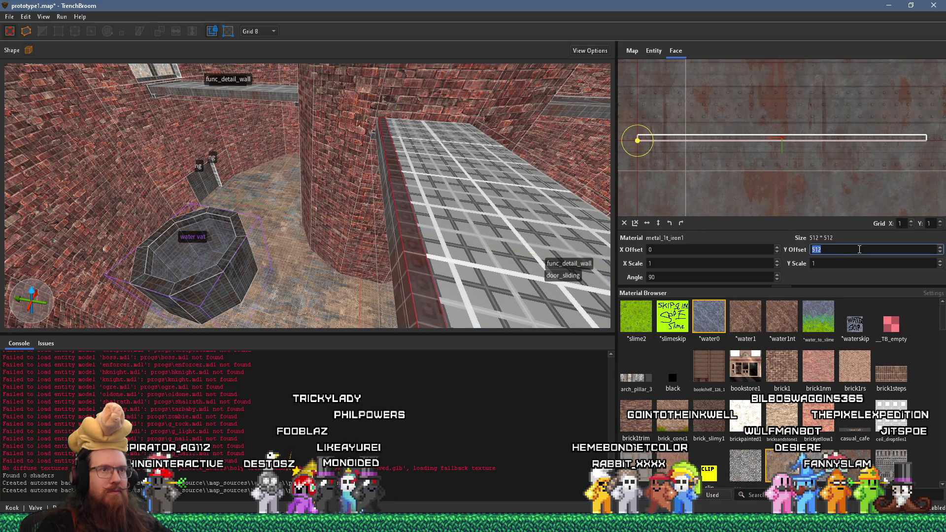
pyautogui.moveTo(443, 207)
pyautogui.mouseDown()
pyautogui.moveTo(359, 199)
pyautogui.moveTo(291, 240)
pyautogui.moveTo(250, 235)
pyautogui.mouseUp()
pyautogui.keyDown('ctrl'); pyautogui.keyDown('shift'); pyautogui.click(187, 214); pyautogui.keyUp('shift'); pyautogui.keyUp('ctrl')
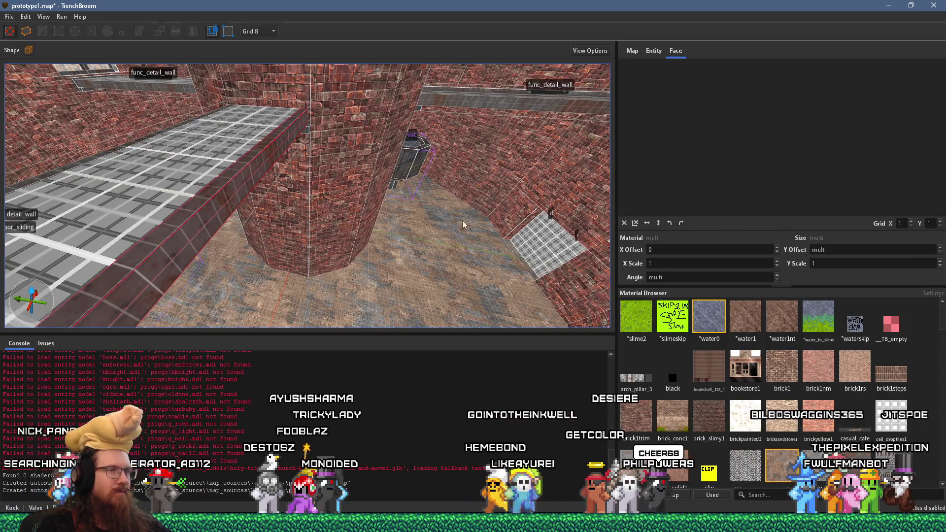
pyautogui.keyDown('ctrl'); pyautogui.keyDown('shift'); pyautogui.click(200, 203); pyautogui.keyUp('shift'); pyautogui.keyUp('ctrl')
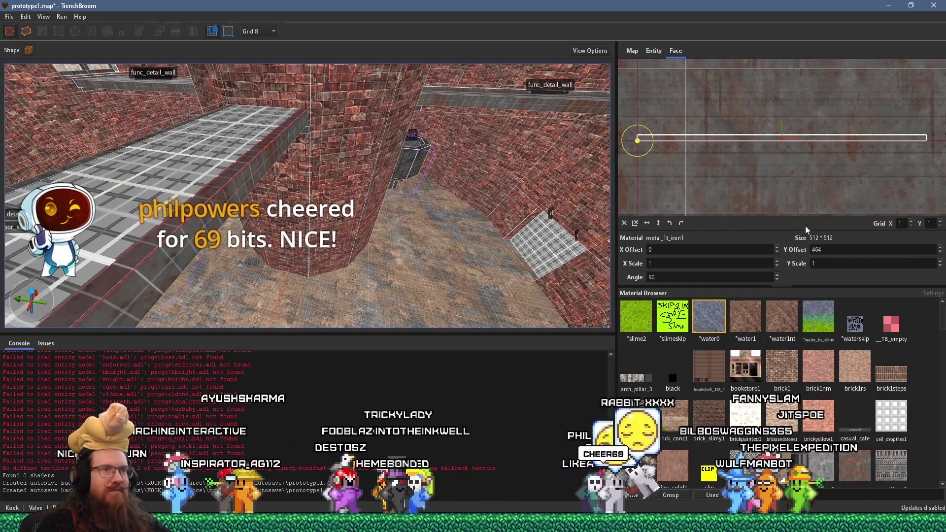
pyautogui.doubleClick(832, 250)
pyautogui.write('512')
pyautogui.press('Return')
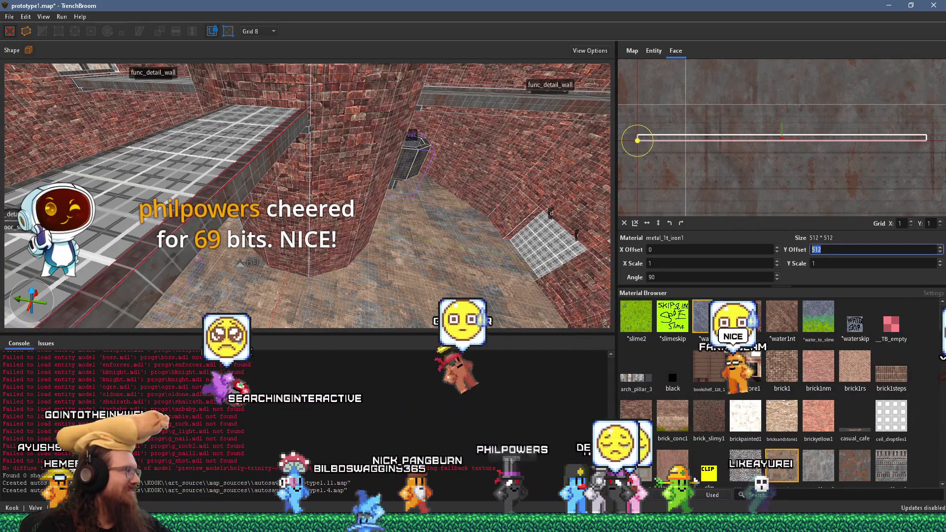
# Return to the editor, nudge the beam face's texture down, then undo that shift.
pyautogui.hotkey('alt', 'Tab')
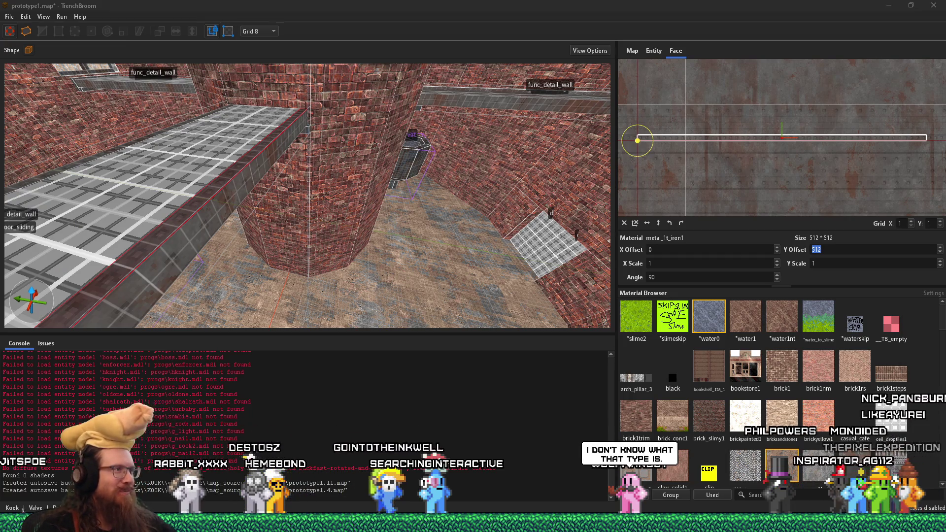
pyautogui.click(199, 117)
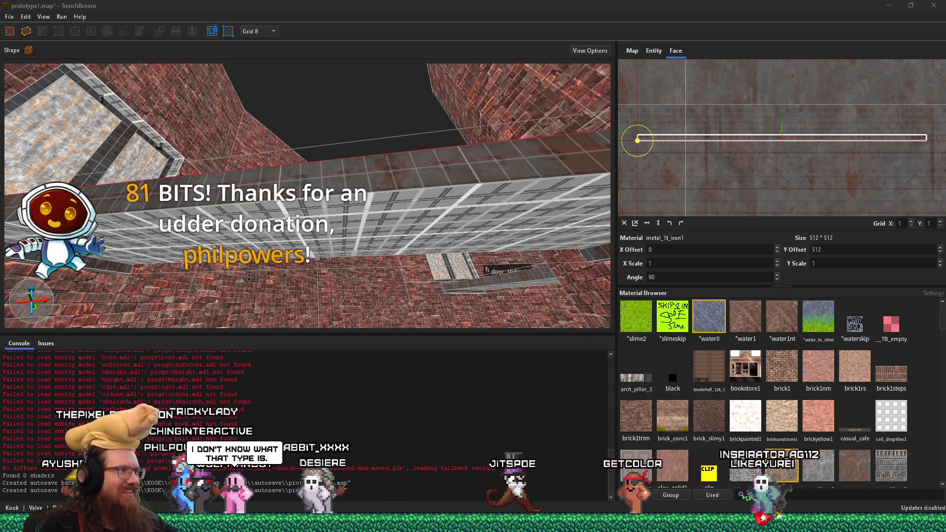
pyautogui.press('Down')
pyautogui.press('Down')
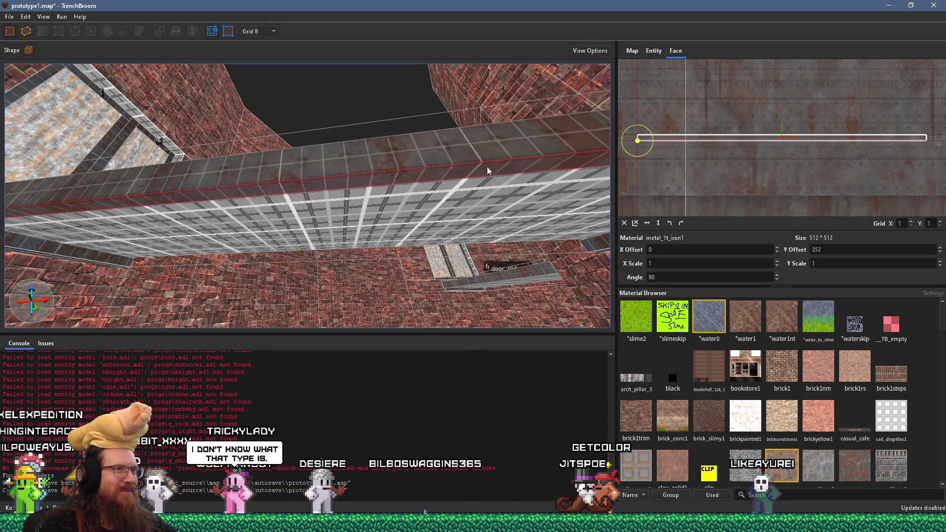
pyautogui.scroll(9, 849, 250)
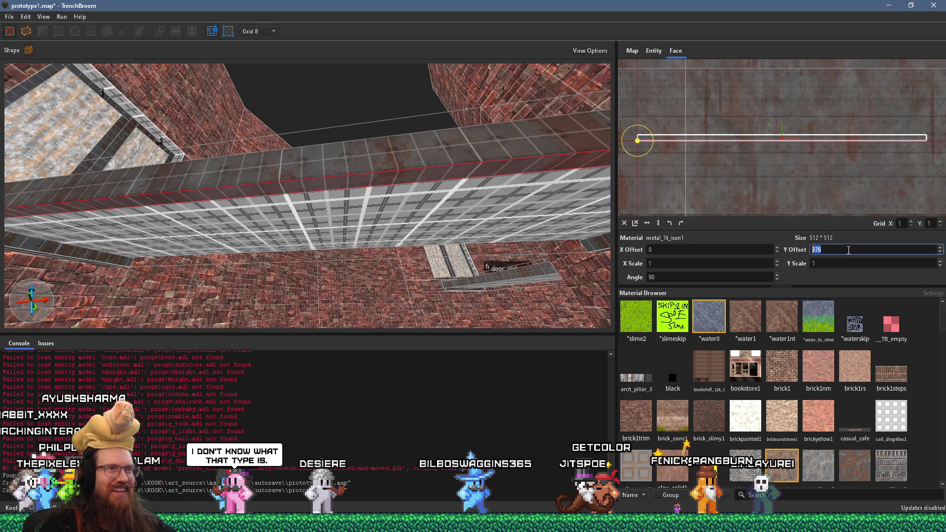
pyautogui.moveTo(406, 217)
pyautogui.mouseDown()
pyautogui.moveTo(239, 271)
pyautogui.moveTo(309, 140)
pyautogui.moveTo(223, 164)
pyautogui.moveTo(446, 231)
pyautogui.moveTo(288, 241)
pyautogui.moveTo(350, 274)
pyautogui.moveTo(312, 291)
pyautogui.moveTo(409, 255)
pyautogui.moveTo(358, 247)
pyautogui.moveTo(408, 239)
pyautogui.moveTo(318, 269)
pyautogui.mouseUp()
pyautogui.hotkey('ctrl', 'z')
# Select the beam's side face and bring its metal texture Y offset to 424.
pyautogui.click(316, 120)
pyautogui.keyDown('shift'); pyautogui.click(350, 274); pyautogui.keyUp('shift')
pyautogui.click(409, 254)
pyautogui.keyDown('shift'); pyautogui.click(317, 269); pyautogui.keyUp('shift')
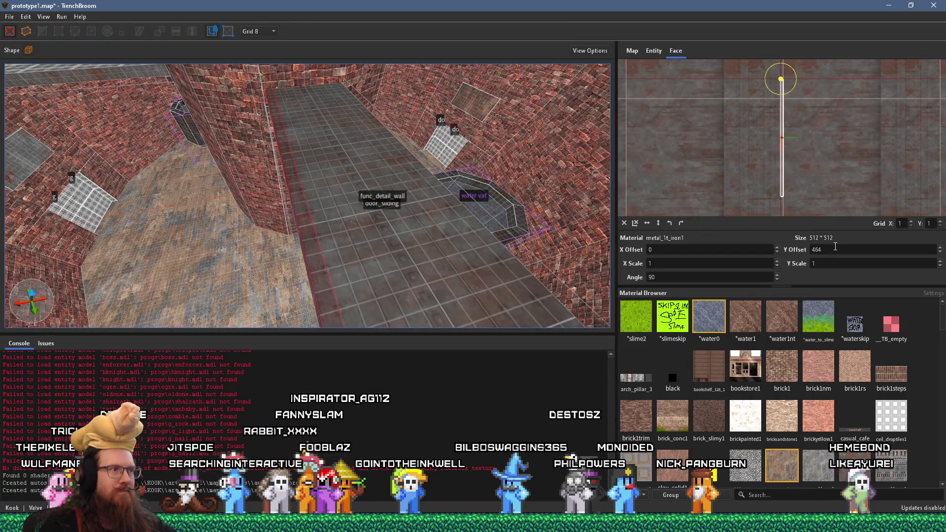
pyautogui.scroll(2, 835, 249)
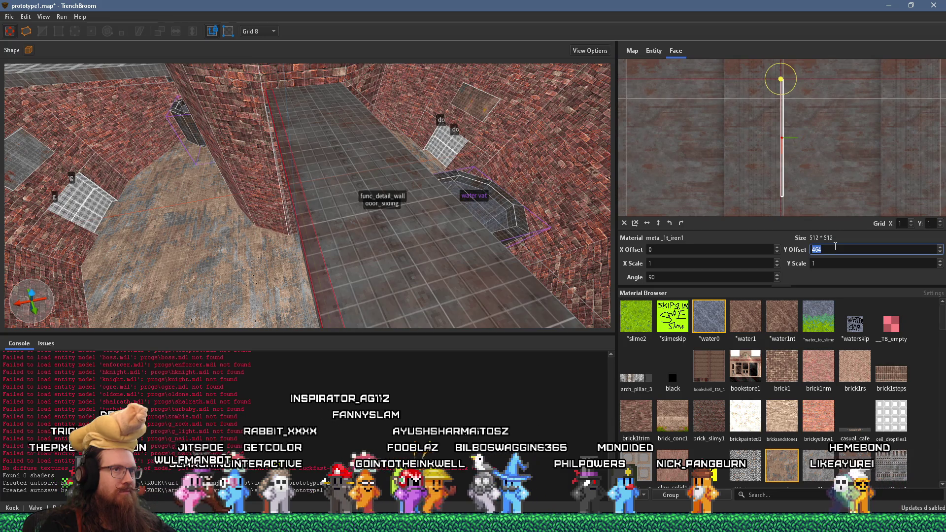
pyautogui.scroll(-12, 836, 249)
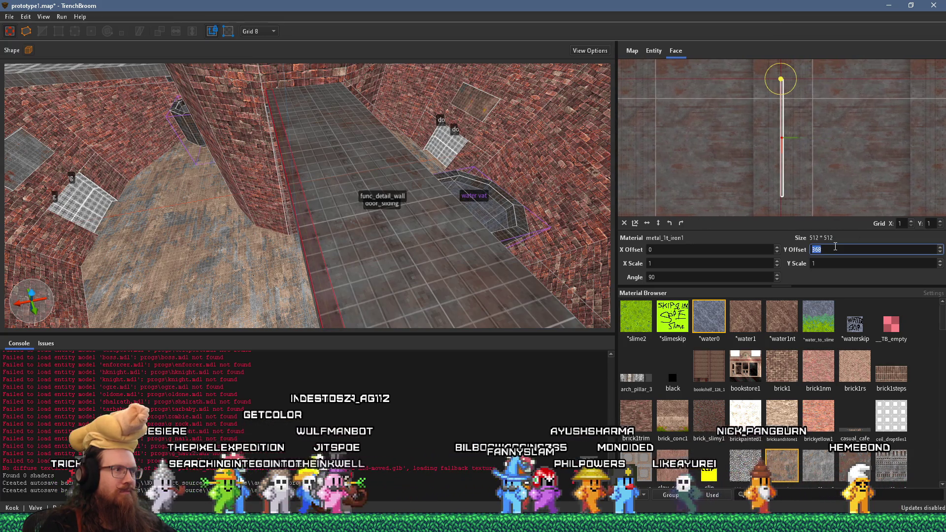
pyautogui.scroll(-5, 835, 249)
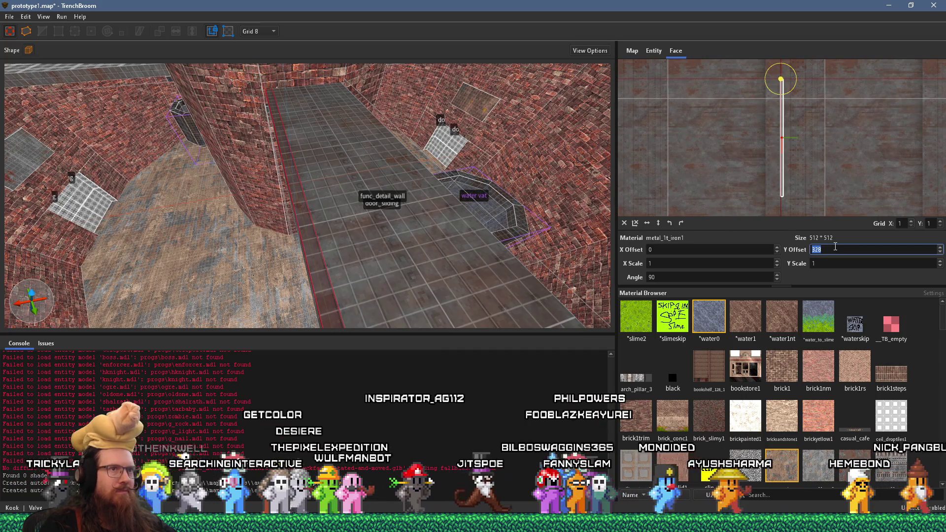
pyautogui.moveTo(820, 176); pyautogui.dragTo(822, 185)
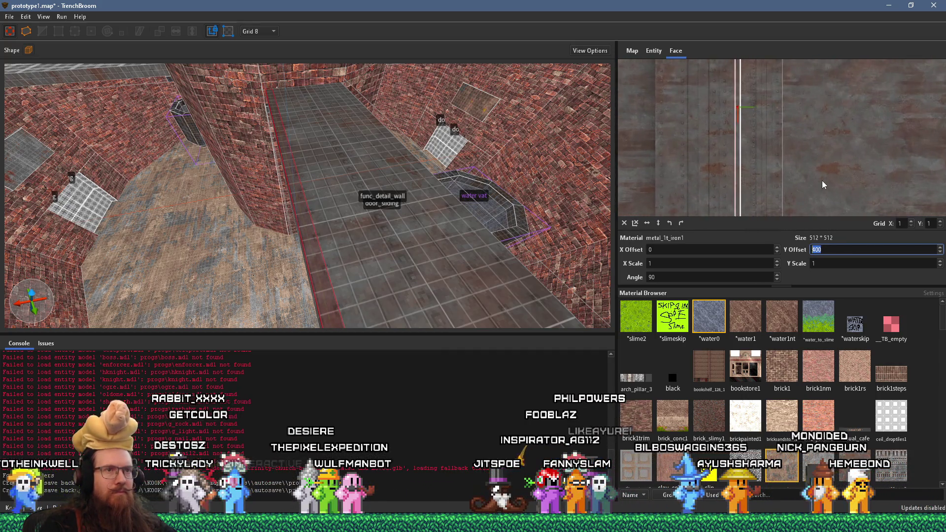
pyautogui.scroll(3, 832, 249)
pyautogui.moveTo(465, 221)
pyautogui.mouseDown()
pyautogui.moveTo(402, 223)
pyautogui.moveTo(380, 128)
pyautogui.moveTo(324, 87)
pyautogui.moveTo(354, 87)
pyautogui.moveTo(304, 194)
pyautogui.moveTo(347, 234)
pyautogui.moveTo(348, 253)
pyautogui.mouseUp()
pyautogui.click(347, 255)
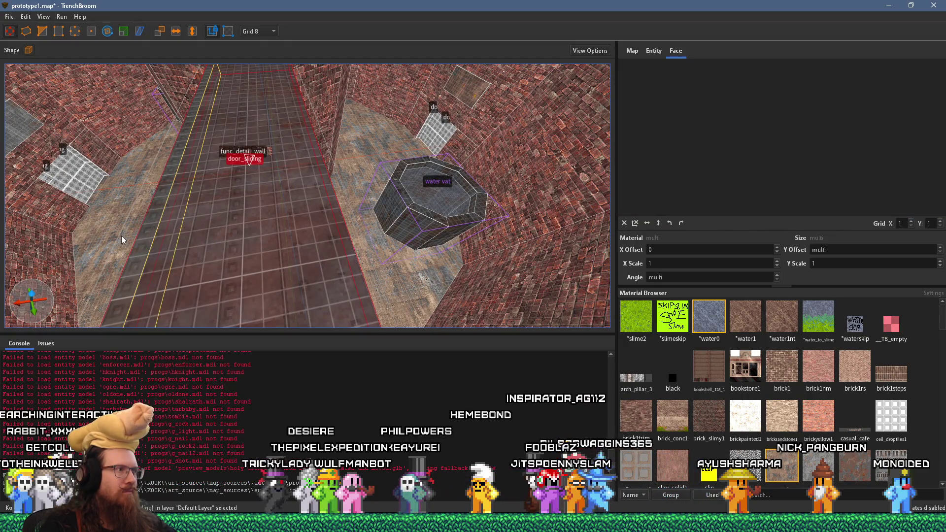
# Pick the floor's top face and scroll its texture Y offset up to 512.
pyautogui.keyDown('shift'); pyautogui.click(347, 252); pyautogui.keyUp('shift')
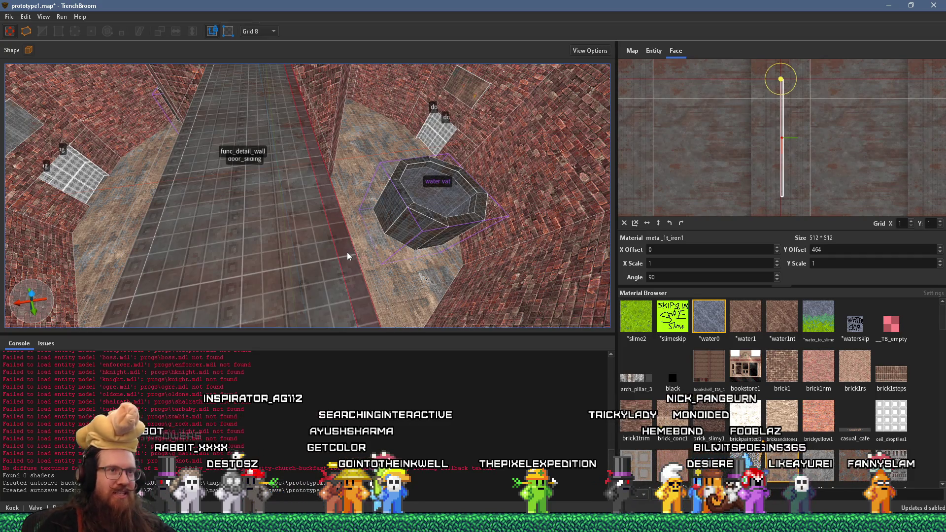
pyautogui.scroll(3, 786, 196)
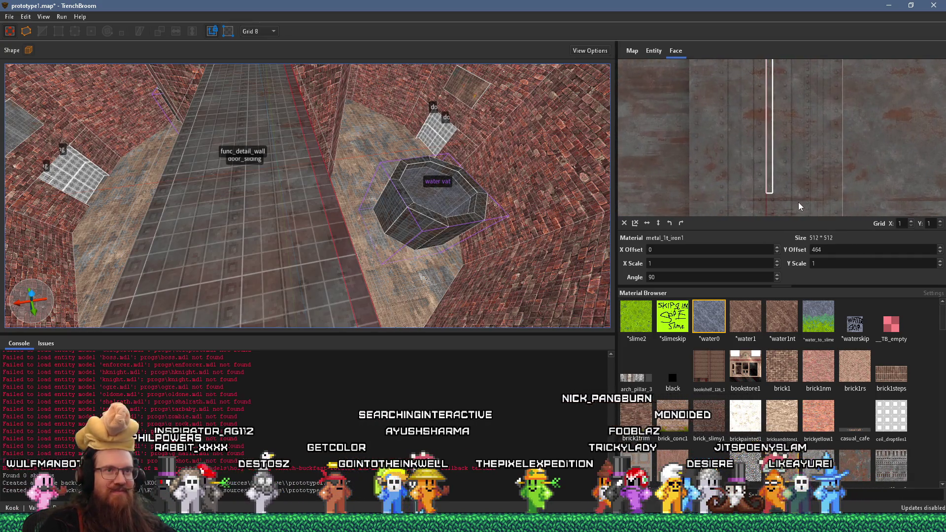
pyautogui.scroll(6, 846, 250)
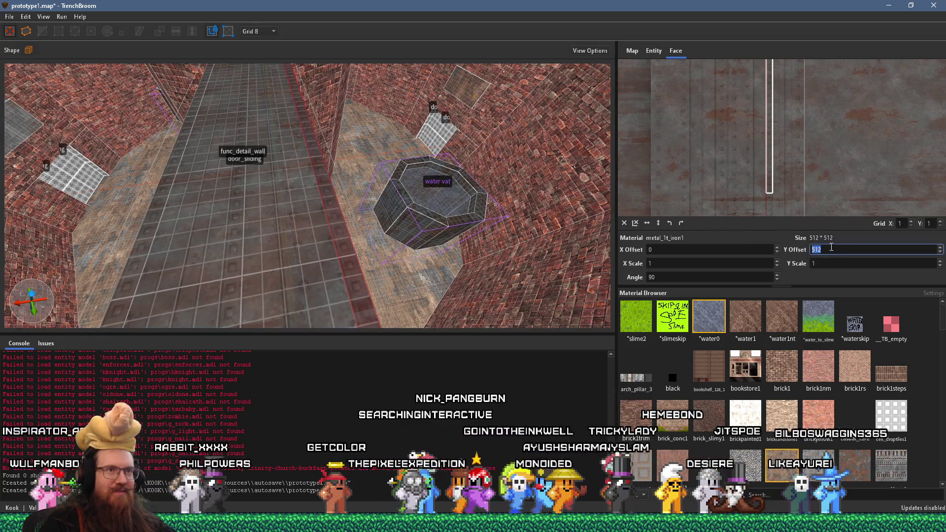
# Select the grey ceiling panel's underside, then the sliding door walkway, and look around the corridor.
pyautogui.moveTo(377, 197)
pyautogui.mouseDown()
pyautogui.moveTo(331, 134)
pyautogui.moveTo(355, 88)
pyautogui.moveTo(374, 163)
pyautogui.mouseUp()
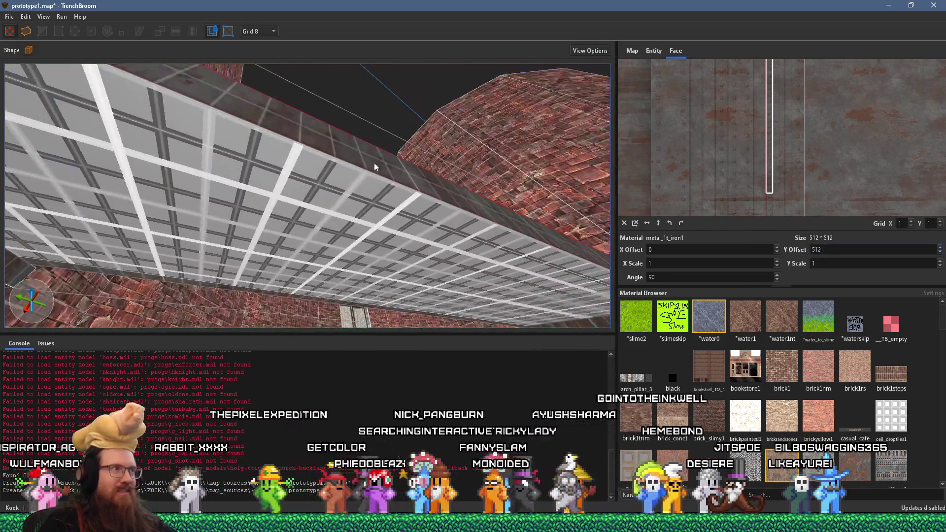
pyautogui.click(368, 181)
pyautogui.scroll(-3, 369, 180)
pyautogui.click(366, 190)
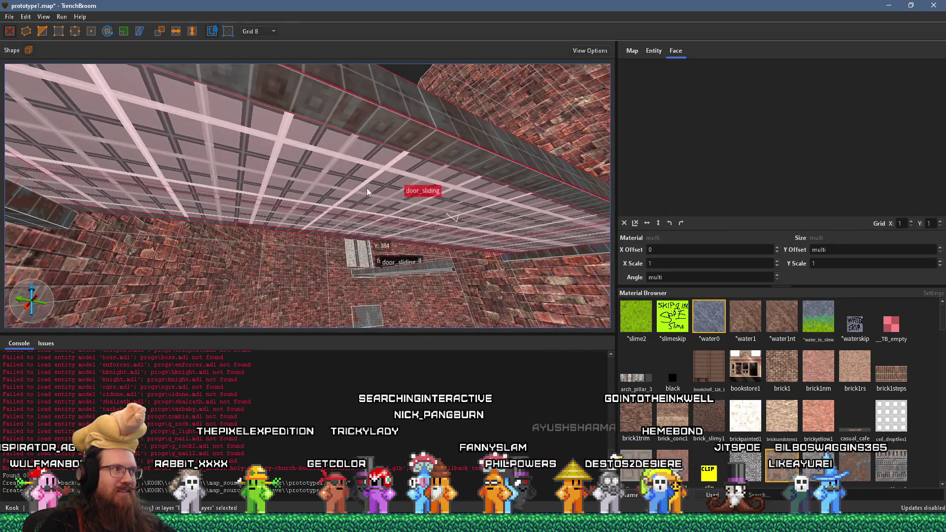
pyautogui.moveTo(360, 154); pyautogui.dragTo(351, 254)
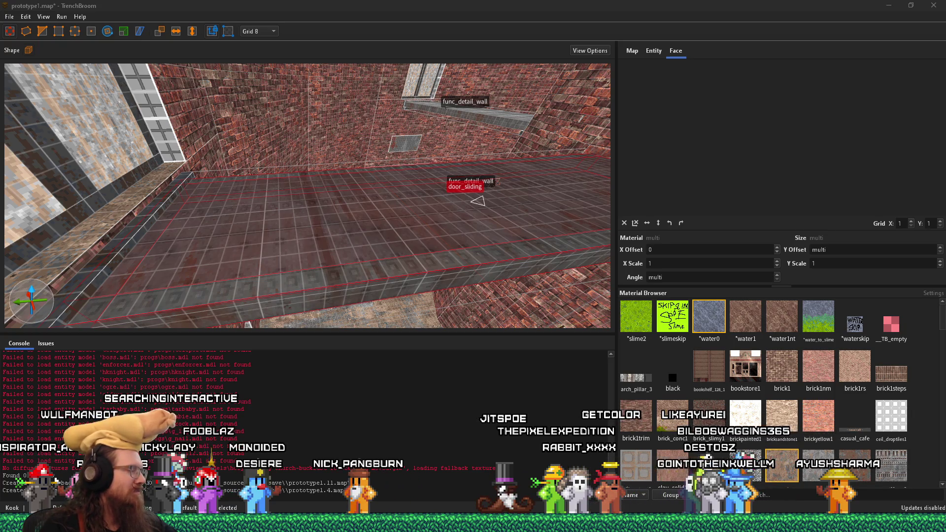
pyautogui.moveTo(88, 250)
pyautogui.mouseDown()
pyautogui.moveTo(242, 242)
pyautogui.moveTo(229, 157)
pyautogui.mouseUp()
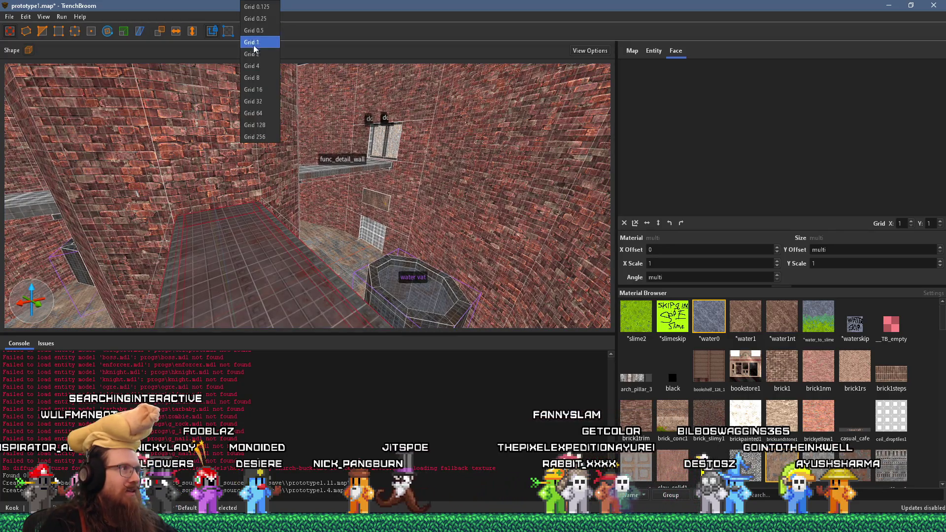
# Switch to the 4-unit grid and add the left ledge to the selection.
pyautogui.click(255, 69)
pyautogui.moveTo(255, 72); pyautogui.dragTo(511, 248)
pyautogui.keyDown('ctrl'); pyautogui.click(216, 242); pyautogui.keyUp('ctrl')
pyautogui.moveTo(229, 238)
pyautogui.mouseDown()
pyautogui.moveTo(327, 227)
pyautogui.moveTo(249, 237)
pyautogui.moveTo(302, 218)
pyautogui.moveTo(263, 237)
pyautogui.mouseUp()
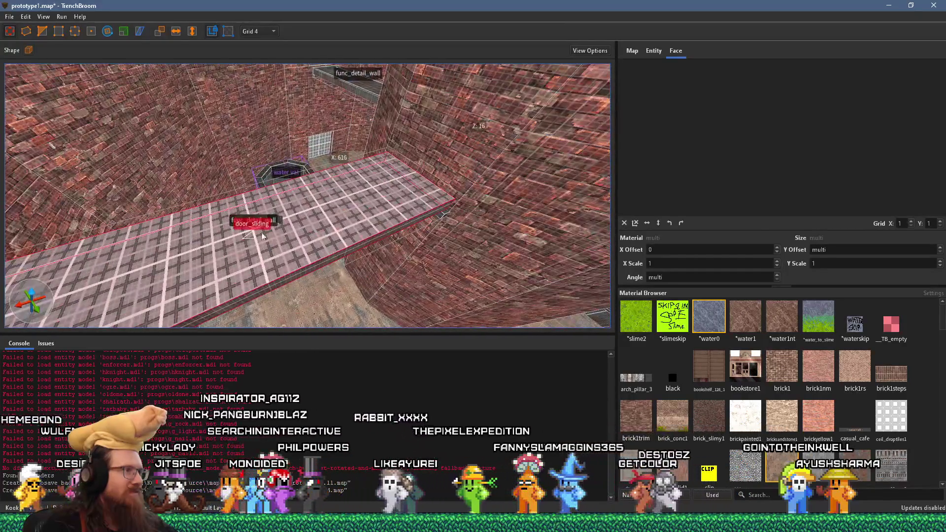
# Return to grid 8, pick one ledge face and shift its texture offset upward.
pyautogui.click(258, 31)
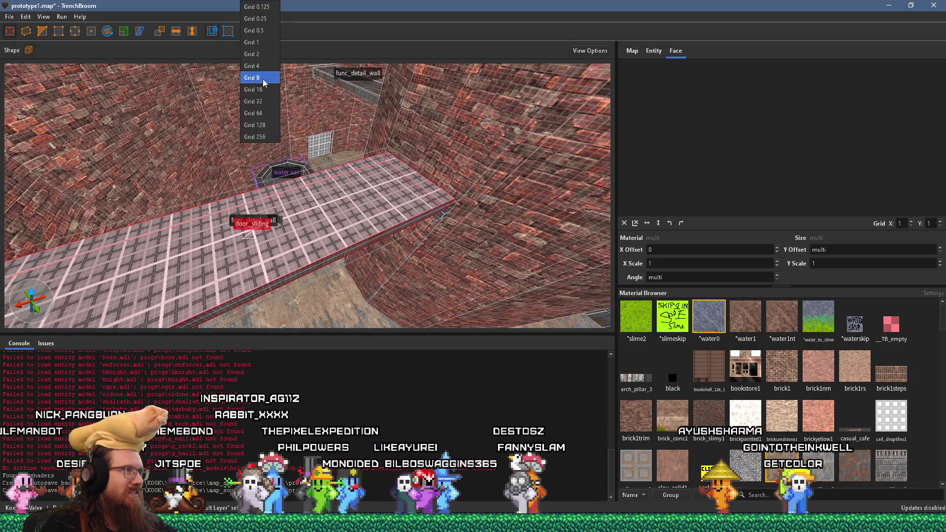
pyautogui.click(264, 78)
pyautogui.moveTo(276, 148)
pyautogui.mouseDown()
pyautogui.moveTo(365, 240)
pyautogui.moveTo(453, 240)
pyautogui.moveTo(379, 232)
pyautogui.moveTo(393, 244)
pyautogui.mouseUp()
pyautogui.moveTo(298, 249); pyautogui.dragTo(356, 254)
pyautogui.keyDown('shift'); pyautogui.click(372, 252); pyautogui.keyUp('shift')
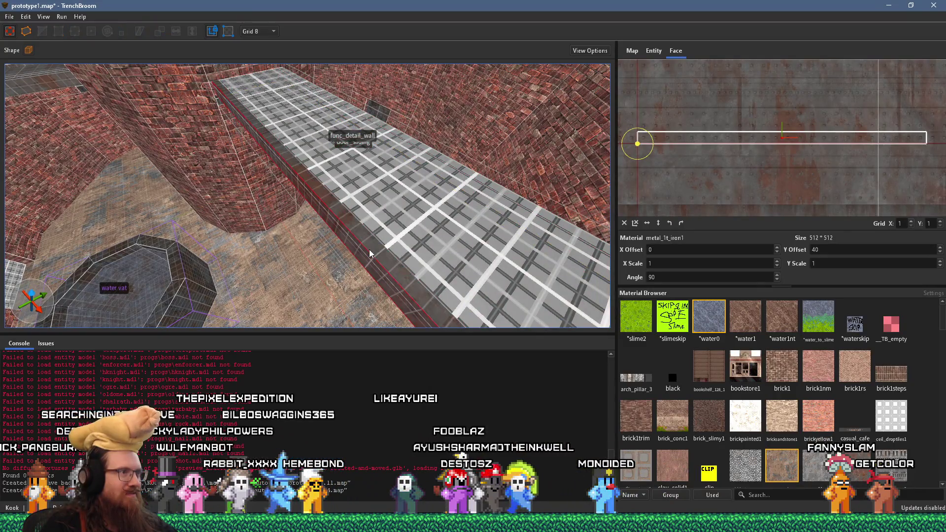
pyautogui.press('Up')
pyautogui.scroll(6, 836, 250)
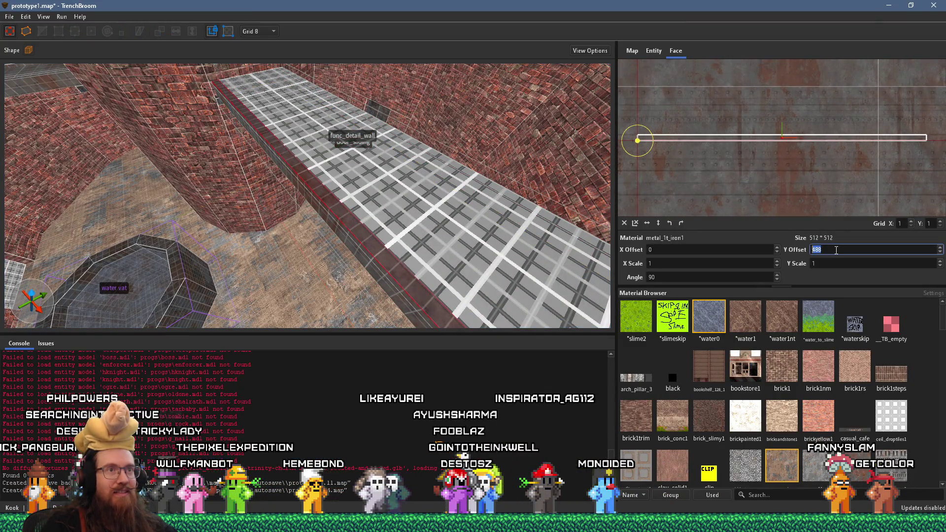
# Select the walkway's edge face, then the whole walkway brush, and set the grid to 4.
pyautogui.moveTo(419, 248)
pyautogui.mouseDown()
pyautogui.moveTo(446, 102)
pyautogui.moveTo(336, 90)
pyautogui.moveTo(368, 105)
pyautogui.moveTo(295, 143)
pyautogui.moveTo(226, 156)
pyautogui.moveTo(301, 161)
pyautogui.moveTo(330, 232)
pyautogui.mouseUp()
pyautogui.keyDown('shift'); pyautogui.click(330, 236); pyautogui.keyUp('shift')
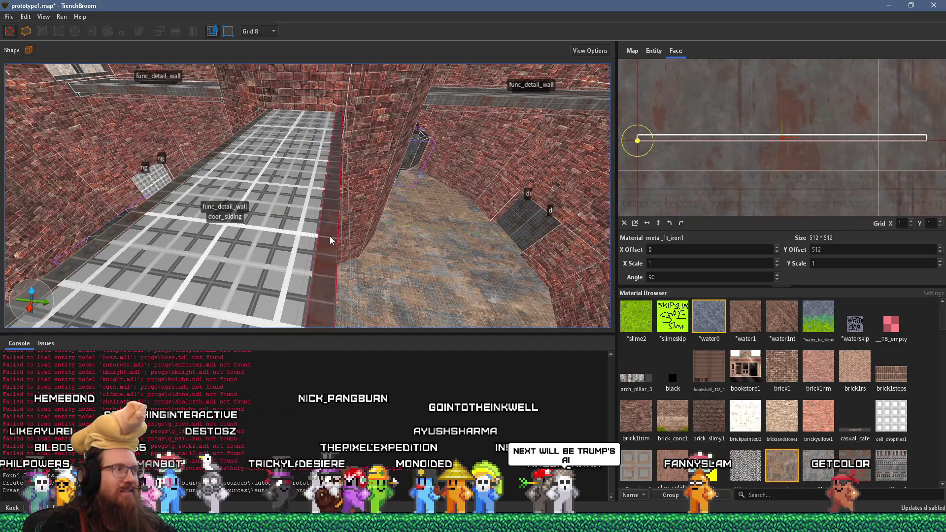
pyautogui.scroll(-11, 831, 249)
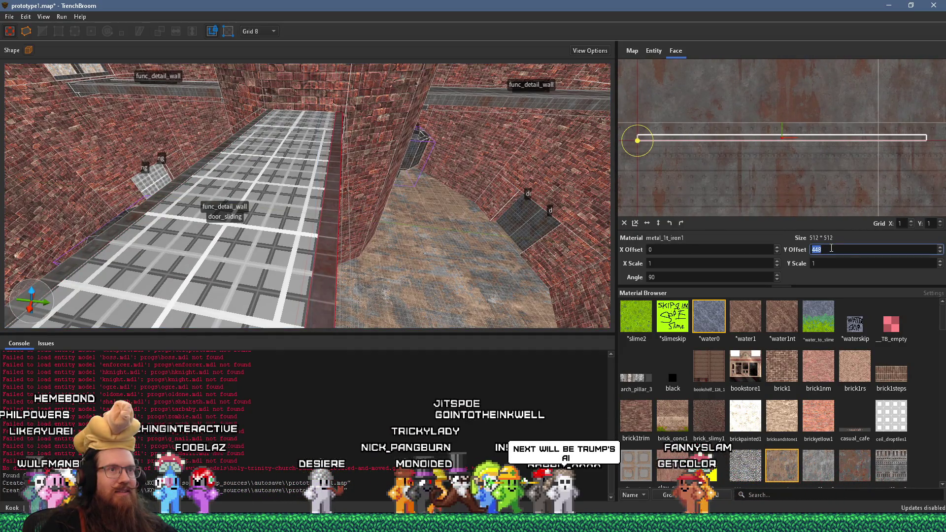
pyautogui.moveTo(374, 162)
pyautogui.mouseDown()
pyautogui.moveTo(317, 127)
pyautogui.moveTo(320, 166)
pyautogui.moveTo(375, 182)
pyautogui.mouseUp()
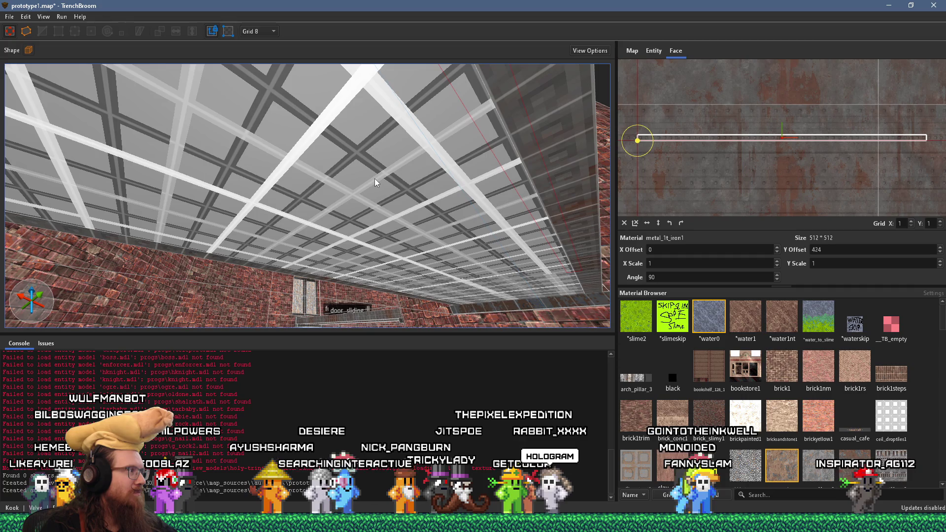
pyautogui.click(367, 202)
pyautogui.moveTo(370, 202)
pyautogui.mouseDown()
pyautogui.moveTo(248, 321)
pyautogui.moveTo(428, 245)
pyautogui.moveTo(348, 228)
pyautogui.mouseUp()
pyautogui.moveTo(431, 237)
pyautogui.mouseDown()
pyautogui.moveTo(286, 235)
pyautogui.moveTo(306, 200)
pyautogui.moveTo(344, 199)
pyautogui.moveTo(315, 138)
pyautogui.moveTo(335, 202)
pyautogui.moveTo(345, 198)
pyautogui.moveTo(326, 211)
pyautogui.moveTo(341, 223)
pyautogui.moveTo(329, 193)
pyautogui.moveTo(280, 163)
pyautogui.moveTo(249, 182)
pyautogui.mouseUp()
pyautogui.click(271, 31)
pyautogui.click(271, 53)
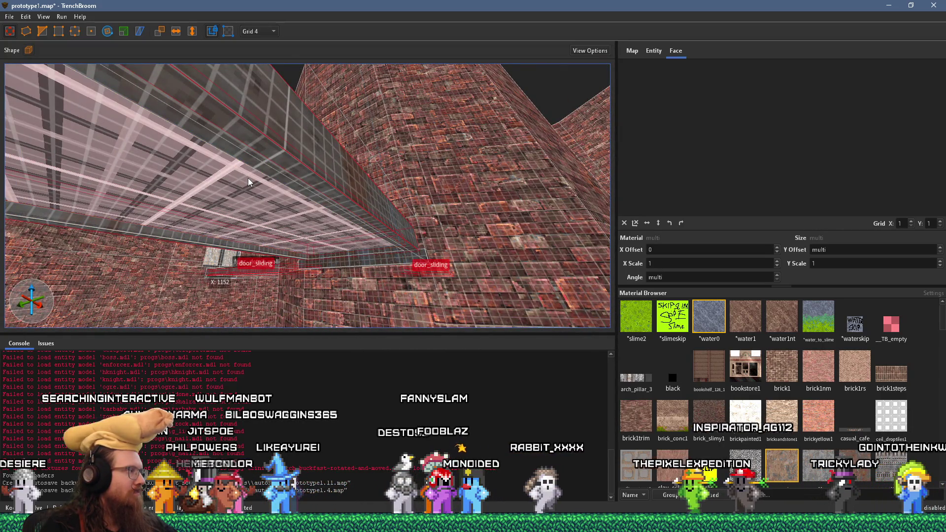
# Clear the selection and pick only the top face of the grated floor.
pyautogui.moveTo(267, 158)
pyautogui.mouseDown()
pyautogui.moveTo(280, 195)
pyautogui.moveTo(281, 146)
pyautogui.moveTo(350, 270)
pyautogui.moveTo(362, 135)
pyautogui.moveTo(318, 148)
pyautogui.moveTo(422, 74)
pyautogui.mouseUp()
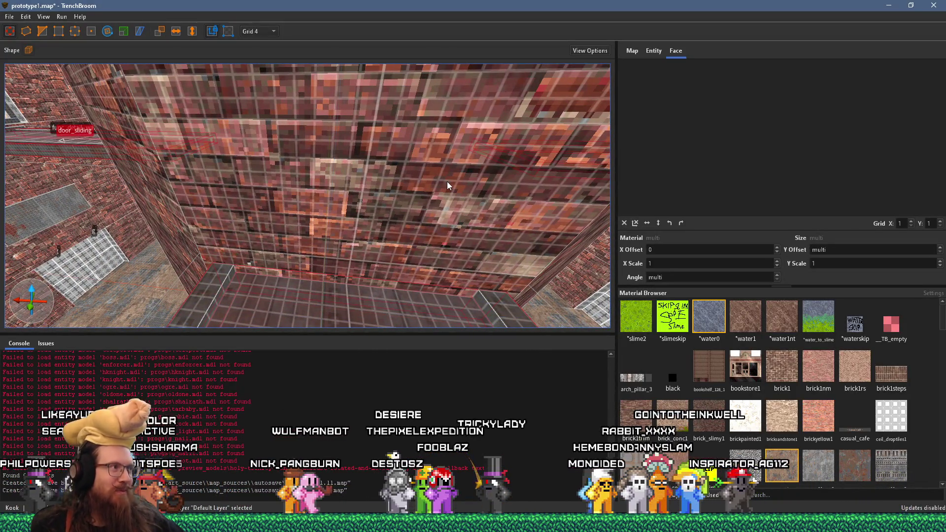
pyautogui.moveTo(320, 200)
pyautogui.mouseDown()
pyautogui.moveTo(149, 161)
pyautogui.moveTo(300, 189)
pyautogui.moveTo(251, 186)
pyautogui.moveTo(236, 196)
pyautogui.moveTo(395, 148)
pyautogui.moveTo(401, 155)
pyautogui.mouseUp()
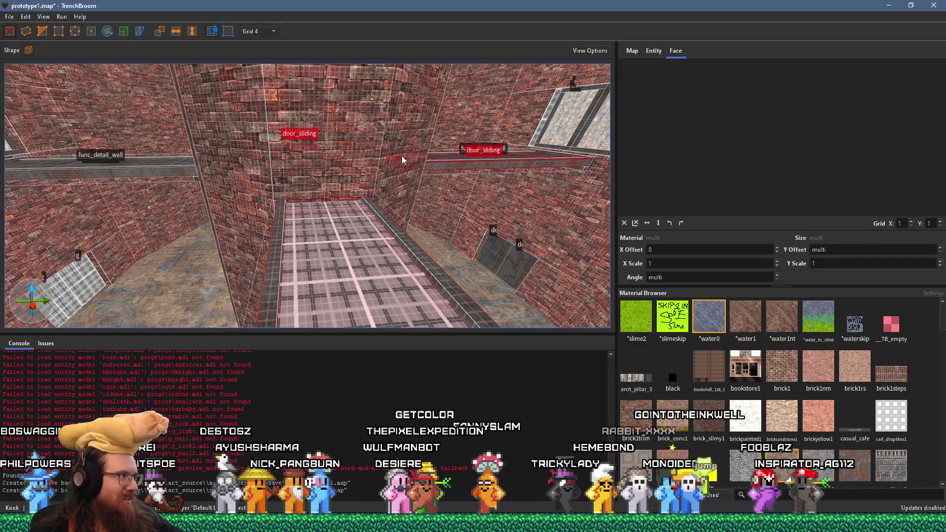
pyautogui.moveTo(403, 203); pyautogui.dragTo(417, 250)
pyautogui.press('Escape')
pyautogui.moveTo(327, 203)
pyautogui.mouseDown()
pyautogui.moveTo(311, 191)
pyautogui.moveTo(364, 187)
pyautogui.moveTo(369, 131)
pyautogui.moveTo(351, 155)
pyautogui.moveTo(365, 120)
pyautogui.moveTo(368, 191)
pyautogui.moveTo(383, 215)
pyautogui.moveTo(354, 219)
pyautogui.moveTo(367, 235)
pyautogui.mouseUp()
pyautogui.keyDown('shift'); pyautogui.click(371, 226); pyautogui.keyUp('shift')
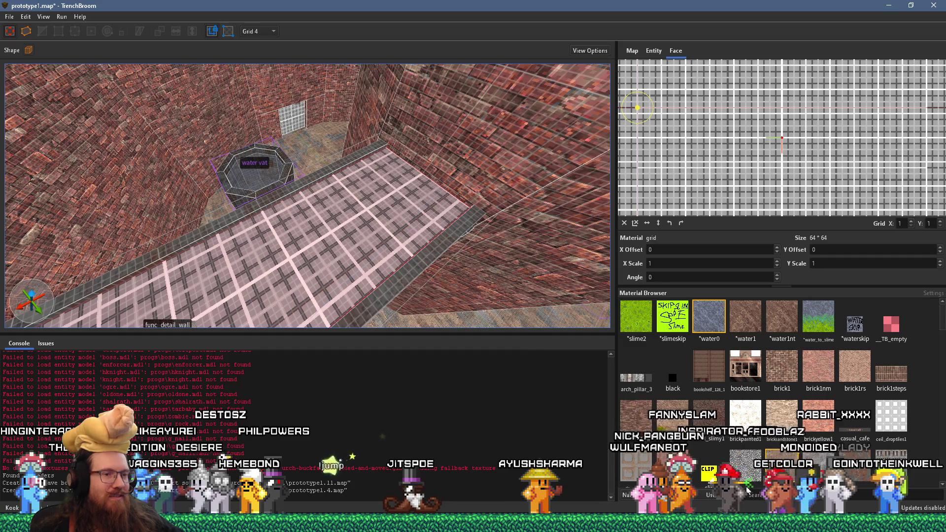
# Apply metal_01_iron1 to the floor's top face and rotate the ledge top face's texture to -90°.
pyautogui.write('iron')
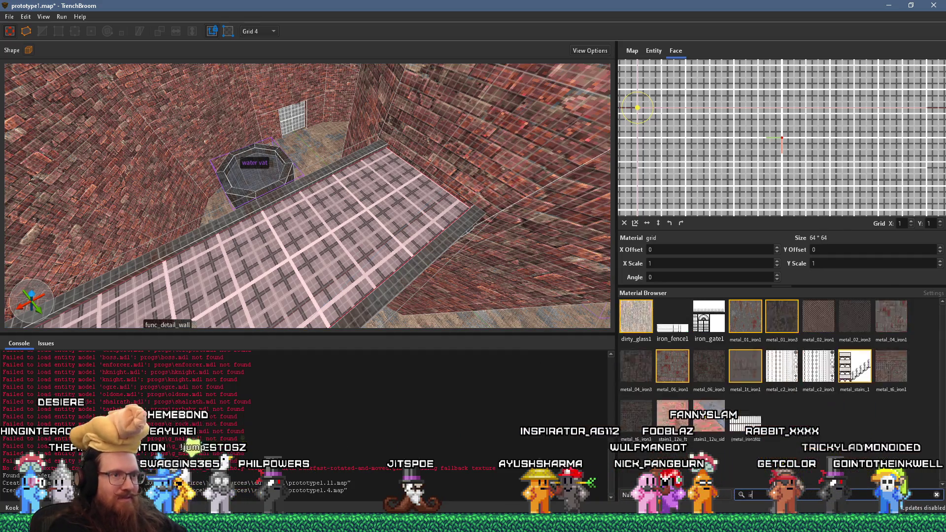
pyautogui.click(709, 317)
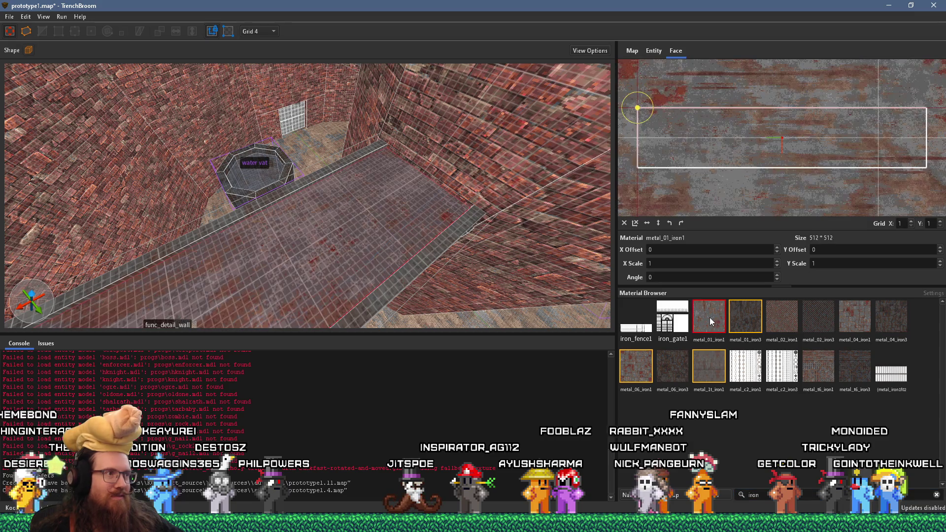
pyautogui.moveTo(390, 232)
pyautogui.mouseDown()
pyautogui.moveTo(374, 156)
pyautogui.moveTo(330, 96)
pyautogui.moveTo(421, 101)
pyautogui.moveTo(274, 229)
pyautogui.moveTo(412, 132)
pyautogui.moveTo(255, 247)
pyautogui.moveTo(271, 162)
pyautogui.mouseUp()
pyautogui.moveTo(289, 255)
pyautogui.mouseDown()
pyautogui.moveTo(267, 189)
pyautogui.moveTo(258, 194)
pyautogui.moveTo(260, 234)
pyautogui.moveTo(289, 274)
pyautogui.moveTo(155, 302)
pyautogui.moveTo(432, 211)
pyautogui.mouseUp()
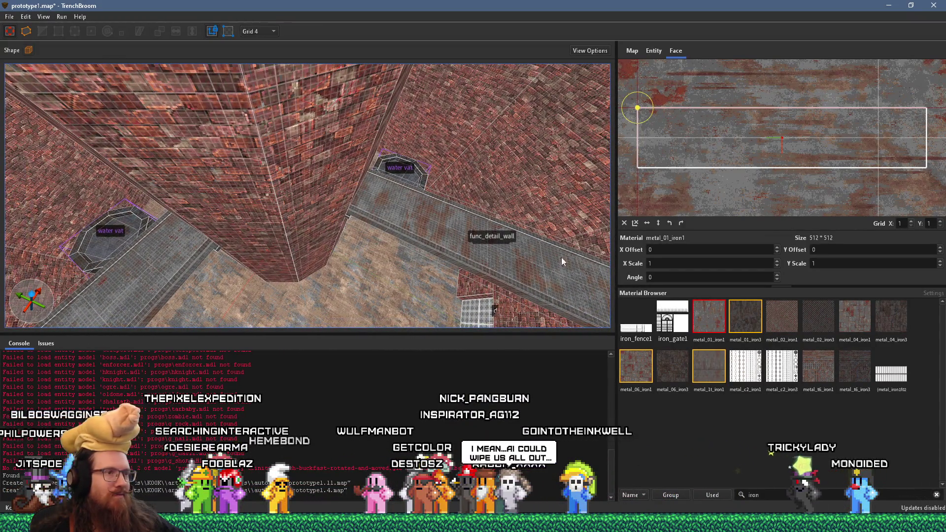
pyautogui.keyDown('shift'); pyautogui.click(532, 263); pyautogui.keyUp('shift')
pyautogui.click(681, 223)
pyautogui.moveTo(587, 268)
pyautogui.mouseDown()
pyautogui.moveTo(416, 262)
pyautogui.moveTo(395, 200)
pyautogui.moveTo(340, 168)
pyautogui.moveTo(220, 186)
pyautogui.moveTo(473, 267)
pyautogui.moveTo(222, 193)
pyautogui.moveTo(428, 203)
pyautogui.moveTo(319, 168)
pyautogui.moveTo(341, 133)
pyautogui.moveTo(326, 107)
pyautogui.moveTo(325, 287)
pyautogui.mouseUp()
pyautogui.scroll(-5, 325, 287)
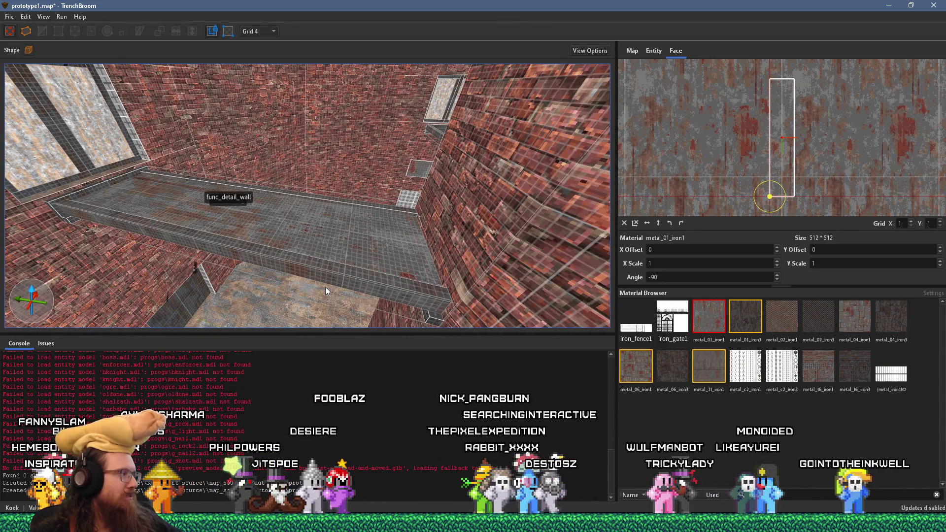
# Inspect the brick pillar, pipe ledges and window frame, then bring up the File menu.
pyautogui.scroll(5, 326, 291)
pyautogui.moveTo(350, 286)
pyautogui.mouseDown()
pyautogui.moveTo(285, 274)
pyautogui.moveTo(371, 240)
pyautogui.moveTo(504, 245)
pyautogui.moveTo(565, 338)
pyautogui.mouseUp()
pyautogui.moveTo(375, 267)
pyautogui.mouseDown()
pyautogui.moveTo(464, 253)
pyautogui.moveTo(436, 232)
pyautogui.moveTo(271, 321)
pyautogui.moveTo(277, 235)
pyautogui.moveTo(310, 178)
pyautogui.moveTo(348, 157)
pyautogui.mouseUp()
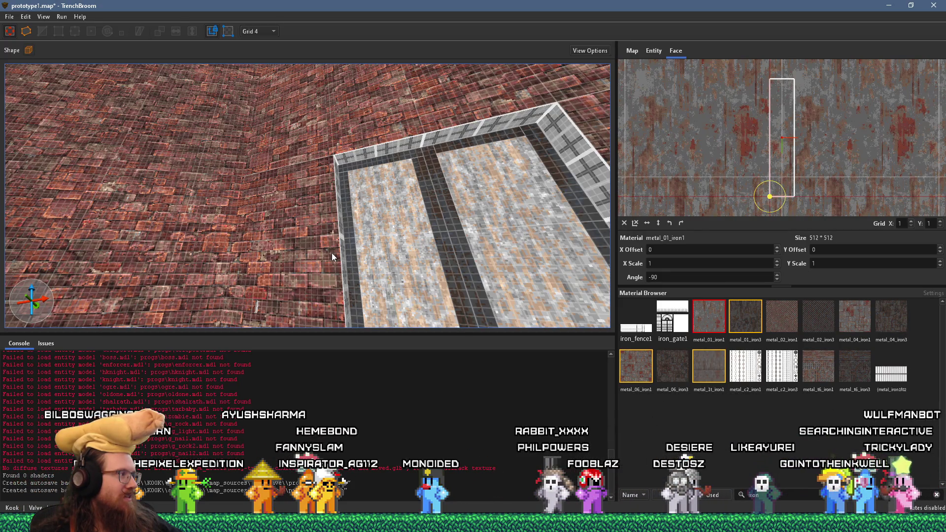
pyautogui.moveTo(326, 219)
pyautogui.mouseDown()
pyautogui.moveTo(348, 242)
pyautogui.moveTo(341, 206)
pyautogui.moveTo(333, 270)
pyautogui.moveTo(206, 249)
pyautogui.moveTo(364, 240)
pyautogui.moveTo(397, 170)
pyautogui.moveTo(405, 291)
pyautogui.moveTo(490, 289)
pyautogui.mouseUp()
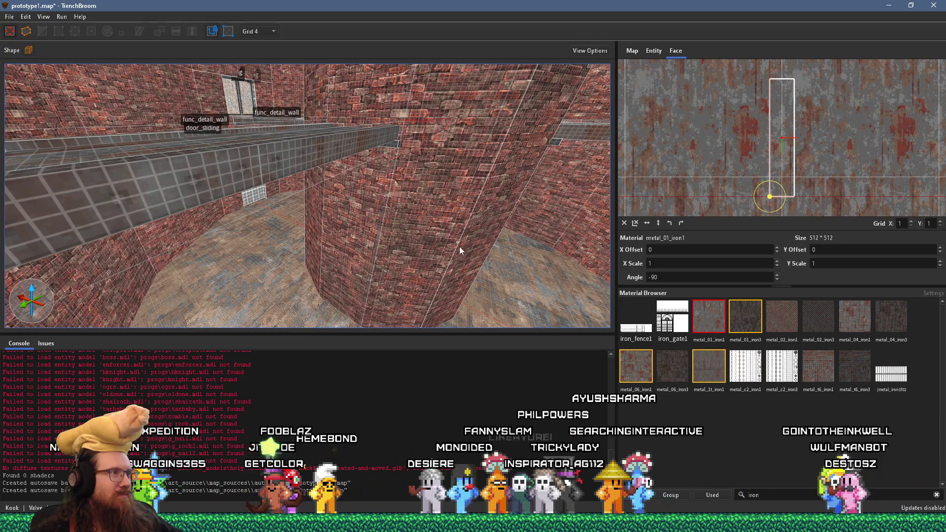
pyautogui.moveTo(435, 202)
pyautogui.mouseDown()
pyautogui.moveTo(482, 174)
pyautogui.moveTo(314, 295)
pyautogui.moveTo(274, 262)
pyautogui.moveTo(330, 210)
pyautogui.moveTo(315, 291)
pyautogui.moveTo(269, 246)
pyautogui.moveTo(253, 246)
pyautogui.moveTo(386, 222)
pyautogui.moveTo(232, 305)
pyautogui.moveTo(300, 156)
pyautogui.moveTo(354, 176)
pyautogui.mouseUp()
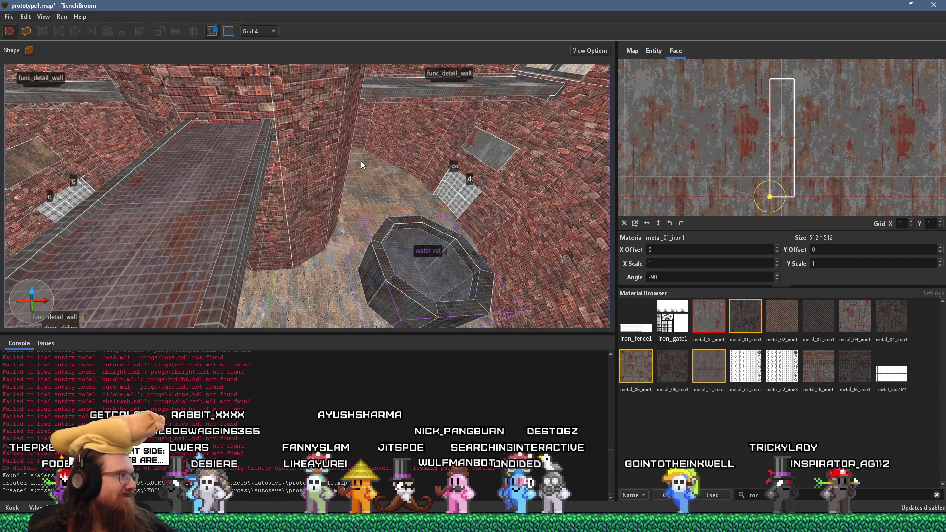
pyautogui.moveTo(359, 169); pyautogui.dragTo(307, 152)
pyautogui.click(10, 17)
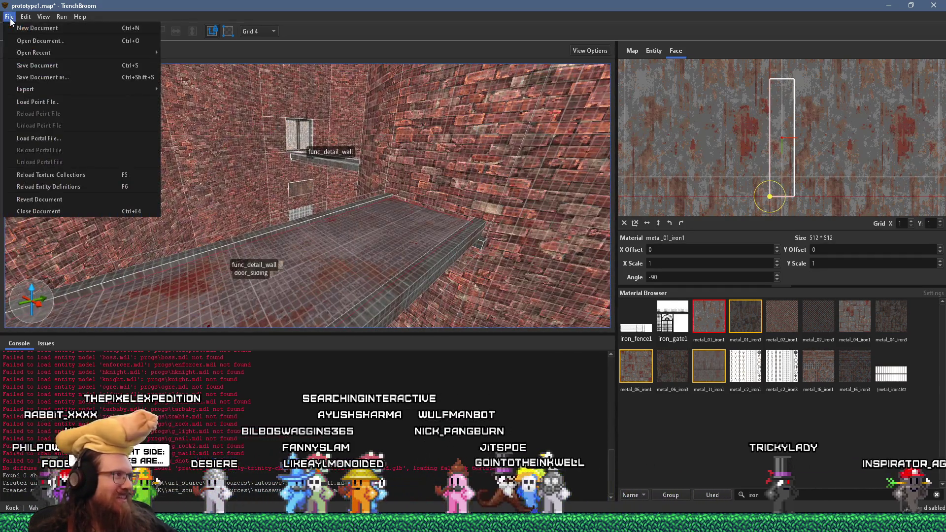
# Save prototype1.map with Save Document.
pyautogui.click(25, 63)
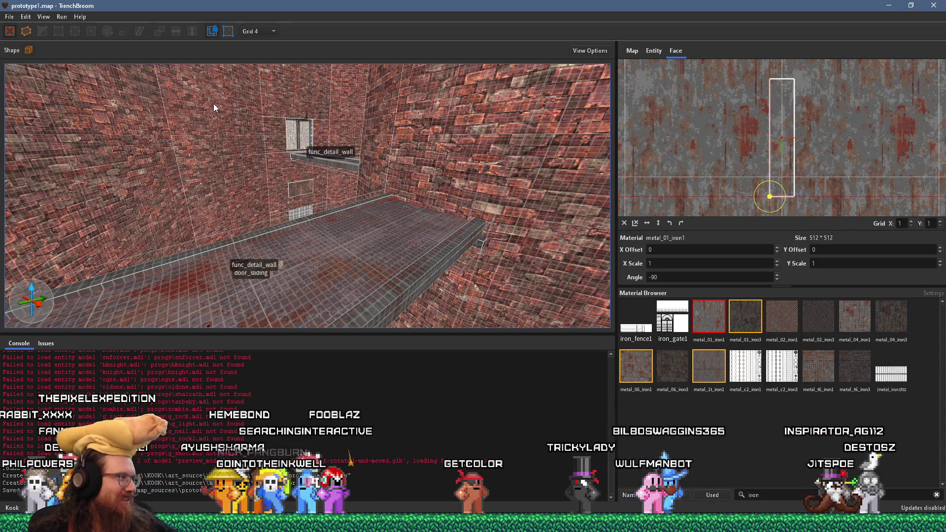
pyautogui.moveTo(348, 262)
pyautogui.mouseDown()
pyautogui.moveTo(424, 227)
pyautogui.moveTo(229, 226)
pyautogui.moveTo(355, 221)
pyautogui.moveTo(363, 212)
pyautogui.moveTo(245, 215)
pyautogui.moveTo(300, 222)
pyautogui.moveTo(184, 266)
pyautogui.moveTo(310, 235)
pyautogui.moveTo(245, 216)
pyautogui.moveTo(241, 204)
pyautogui.moveTo(253, 274)
pyautogui.moveTo(360, 237)
pyautogui.moveTo(245, 239)
pyautogui.moveTo(291, 244)
pyautogui.moveTo(329, 176)
pyautogui.mouseUp()
pyautogui.scroll(5, 356, 219)
# Select the concrete wall face and look over the tiled floor and pipe ledge.
pyautogui.keyDown('shift'); pyautogui.click(292, 220); pyautogui.keyUp('shift')
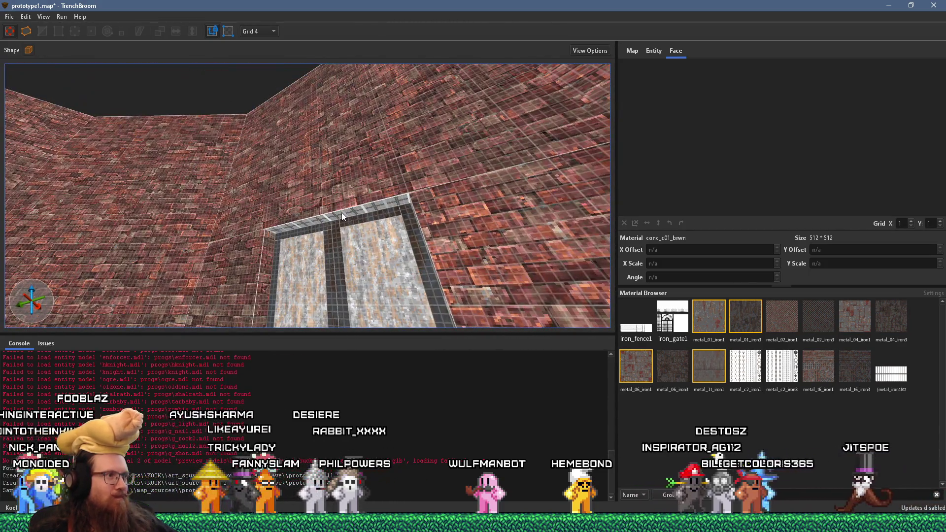
pyautogui.moveTo(341, 212)
pyautogui.mouseDown()
pyautogui.moveTo(312, 268)
pyautogui.moveTo(318, 259)
pyautogui.moveTo(288, 280)
pyautogui.moveTo(203, 265)
pyautogui.moveTo(292, 238)
pyautogui.moveTo(133, 209)
pyautogui.moveTo(242, 183)
pyautogui.moveTo(380, 246)
pyautogui.mouseUp()
pyautogui.moveTo(395, 206); pyautogui.dragTo(170, 291)
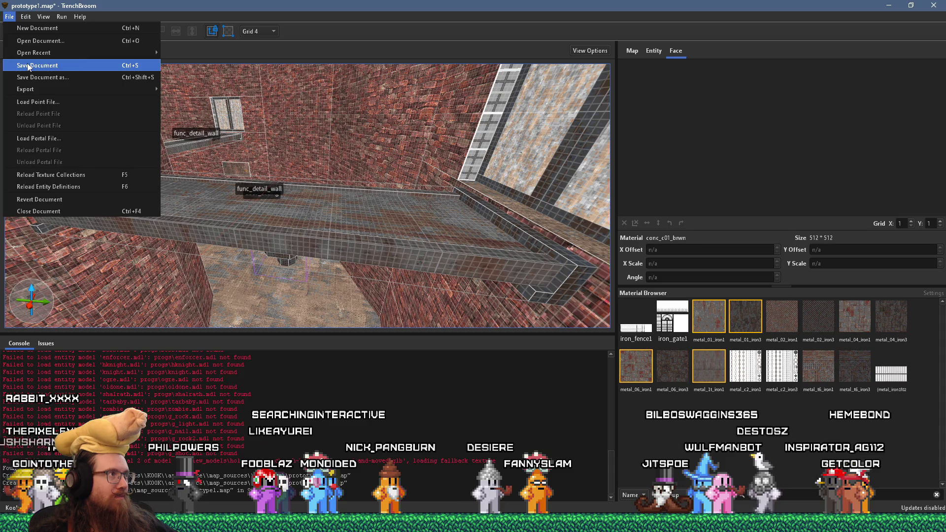
# Save the map again, then dismiss the Run menu without compiling.
pyautogui.click(28, 64)
pyautogui.click(60, 18)
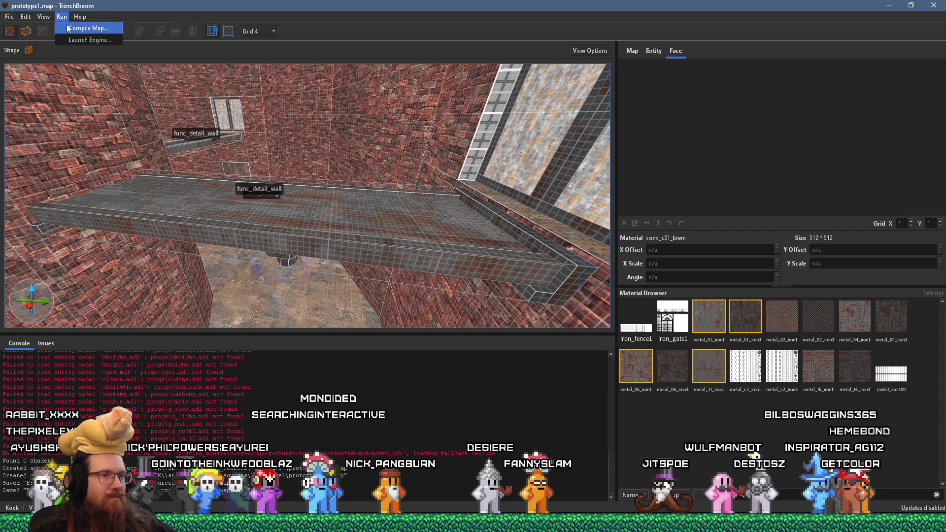
pyautogui.click(143, 129)
# Fly across the room past the central brick pillar.
pyautogui.scroll(5, 222, 131)
pyautogui.scroll(-10, 223, 131)
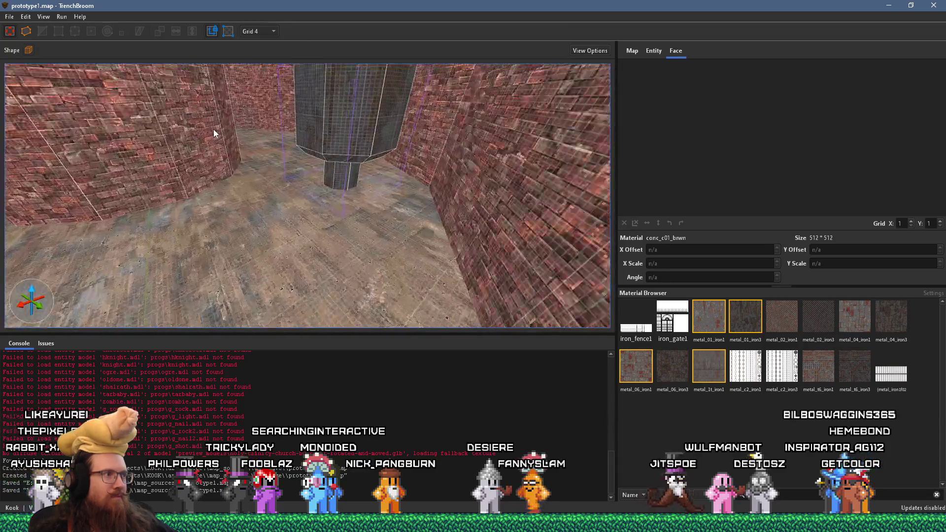
pyautogui.moveTo(214, 129)
pyautogui.mouseDown()
pyautogui.moveTo(208, 120)
pyautogui.moveTo(324, 155)
pyautogui.moveTo(358, 274)
pyautogui.moveTo(295, 223)
pyautogui.moveTo(302, 226)
pyautogui.moveTo(97, 266)
pyautogui.moveTo(320, 239)
pyautogui.moveTo(214, 221)
pyautogui.moveTo(282, 226)
pyautogui.moveTo(205, 226)
pyautogui.moveTo(181, 203)
pyautogui.moveTo(195, 182)
pyautogui.moveTo(175, 153)
pyautogui.moveTo(297, 173)
pyautogui.moveTo(246, 194)
pyautogui.moveTo(310, 132)
pyautogui.moveTo(270, 227)
pyautogui.moveTo(290, 187)
pyautogui.moveTo(269, 200)
pyautogui.moveTo(233, 127)
pyautogui.moveTo(342, 147)
pyautogui.moveTo(294, 195)
pyautogui.moveTo(313, 146)
pyautogui.moveTo(288, 177)
pyautogui.moveTo(224, 176)
pyautogui.moveTo(328, 101)
pyautogui.moveTo(232, 214)
pyautogui.moveTo(272, 217)
pyautogui.moveTo(163, 232)
pyautogui.moveTo(418, 215)
pyautogui.moveTo(301, 233)
pyautogui.moveTo(461, 174)
pyautogui.moveTo(409, 217)
pyautogui.moveTo(536, 225)
pyautogui.moveTo(528, 223)
pyautogui.mouseUp()
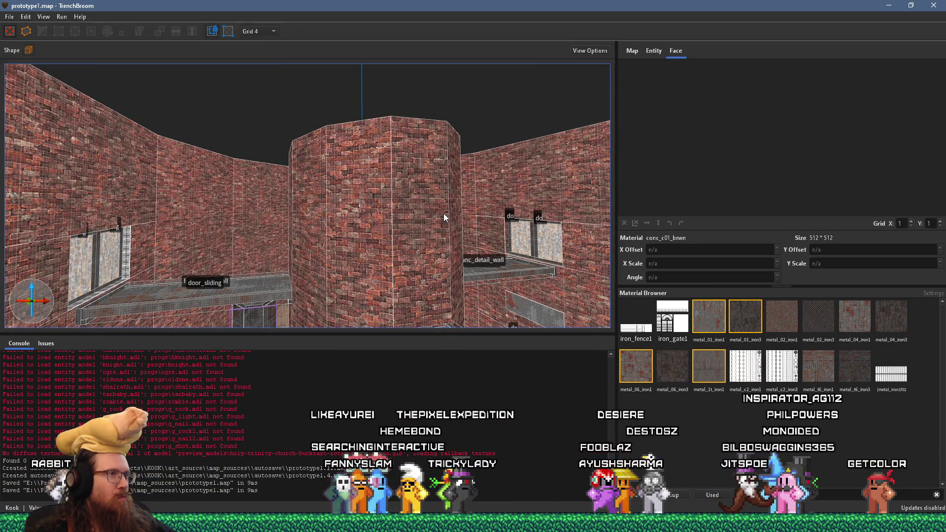
pyautogui.moveTo(300, 159)
pyautogui.mouseDown()
pyautogui.moveTo(303, 150)
pyautogui.moveTo(350, 179)
pyautogui.moveTo(442, 287)
pyautogui.moveTo(355, 200)
pyautogui.moveTo(416, 291)
pyautogui.moveTo(405, 261)
pyautogui.moveTo(410, 240)
pyautogui.moveTo(490, 214)
pyautogui.moveTo(363, 213)
pyautogui.mouseUp()
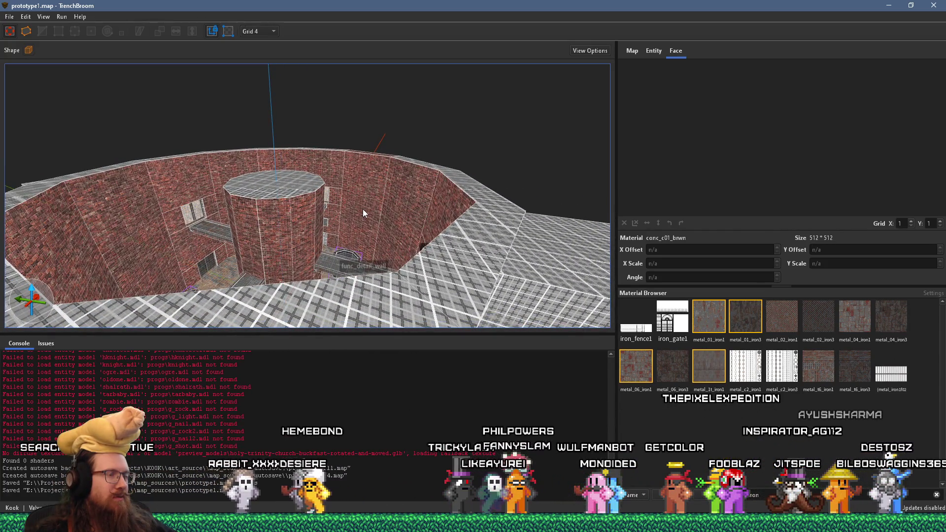
pyautogui.moveTo(363, 209); pyautogui.dragTo(493, 219)
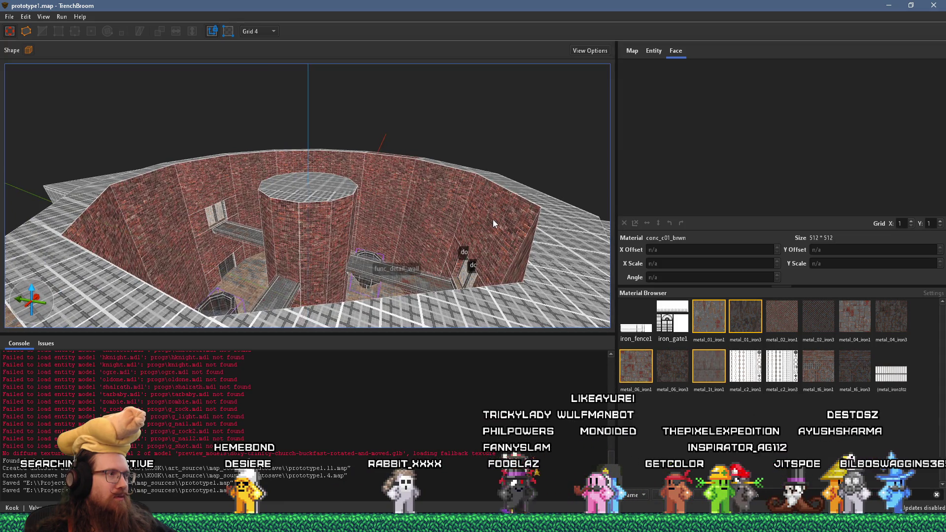
pyautogui.moveTo(475, 217); pyautogui.dragTo(367, 189)
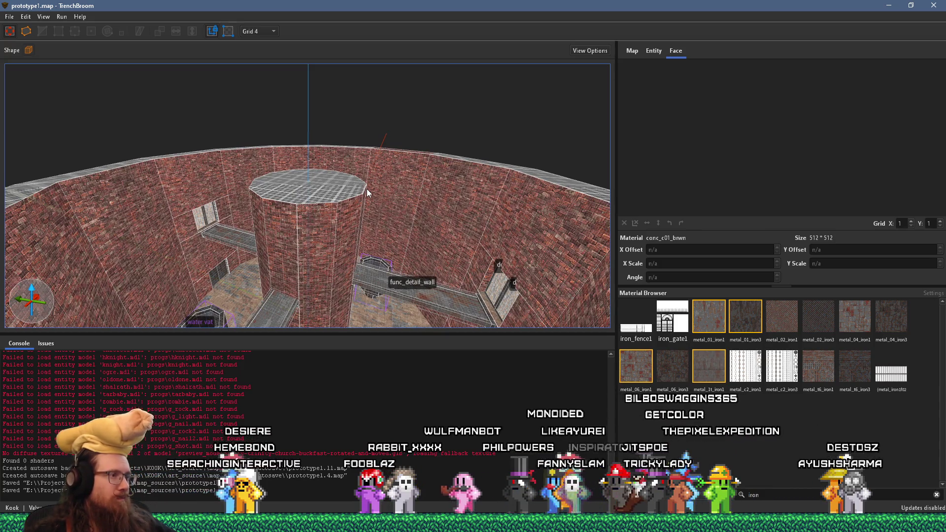
pyautogui.click(10, 17)
pyautogui.press('Escape')
pyautogui.moveTo(31, 74)
pyautogui.mouseDown()
pyautogui.moveTo(264, 245)
pyautogui.moveTo(291, 224)
pyautogui.moveTo(333, 216)
pyautogui.moveTo(241, 221)
pyautogui.moveTo(274, 238)
pyautogui.moveTo(257, 271)
pyautogui.mouseUp()
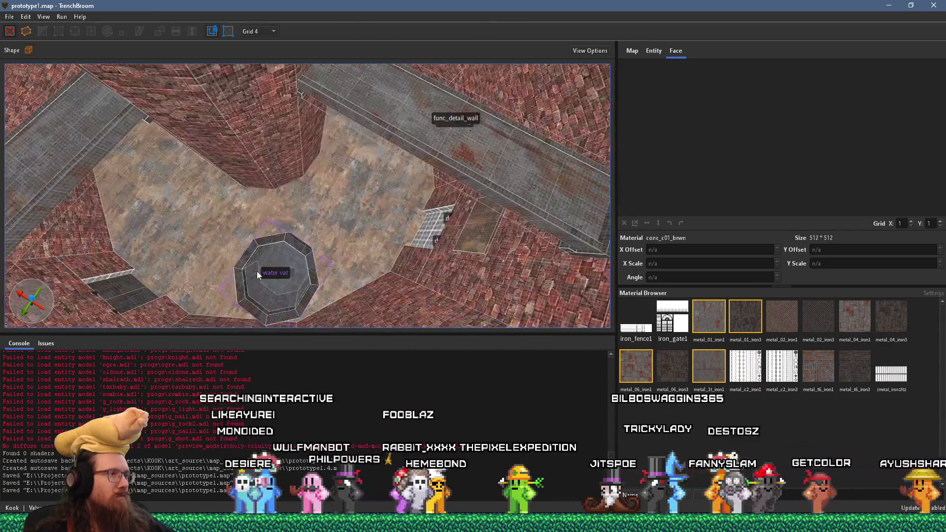
pyautogui.moveTo(338, 225)
pyautogui.mouseDown()
pyautogui.moveTo(344, 205)
pyautogui.moveTo(263, 247)
pyautogui.moveTo(376, 201)
pyautogui.moveTo(380, 173)
pyautogui.moveTo(502, 135)
pyautogui.moveTo(346, 221)
pyautogui.moveTo(409, 246)
pyautogui.moveTo(443, 217)
pyautogui.moveTo(298, 251)
pyautogui.moveTo(285, 228)
pyautogui.moveTo(437, 226)
pyautogui.moveTo(175, 232)
pyautogui.moveTo(463, 206)
pyautogui.moveTo(297, 271)
pyautogui.moveTo(332, 242)
pyautogui.moveTo(519, 194)
pyautogui.moveTo(427, 237)
pyautogui.moveTo(442, 238)
pyautogui.moveTo(462, 202)
pyautogui.moveTo(366, 211)
pyautogui.moveTo(425, 208)
pyautogui.moveTo(505, 236)
pyautogui.moveTo(516, 250)
pyautogui.moveTo(300, 219)
pyautogui.moveTo(407, 206)
pyautogui.moveTo(351, 220)
pyautogui.moveTo(415, 211)
pyautogui.moveTo(244, 253)
pyautogui.moveTo(459, 209)
pyautogui.moveTo(433, 226)
pyautogui.moveTo(211, 243)
pyautogui.moveTo(238, 264)
pyautogui.moveTo(404, 228)
pyautogui.moveTo(365, 255)
pyautogui.mouseUp()
pyautogui.click(452, 213)
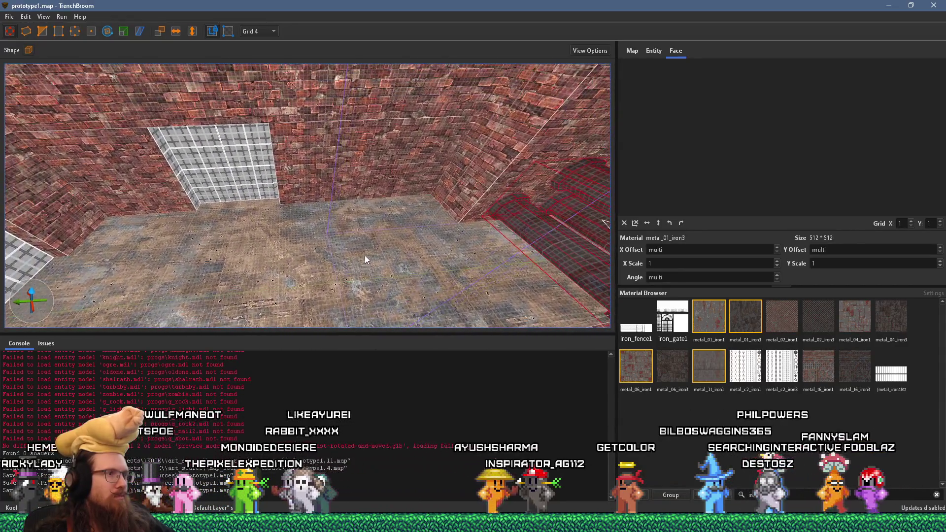
# Place a copy of the metal pipe run along the left wall and centre the view on it.
pyautogui.moveTo(554, 234)
pyautogui.mouseDown()
pyautogui.moveTo(252, 241)
pyautogui.moveTo(48, 237)
pyautogui.moveTo(28, 226)
pyautogui.mouseUp()
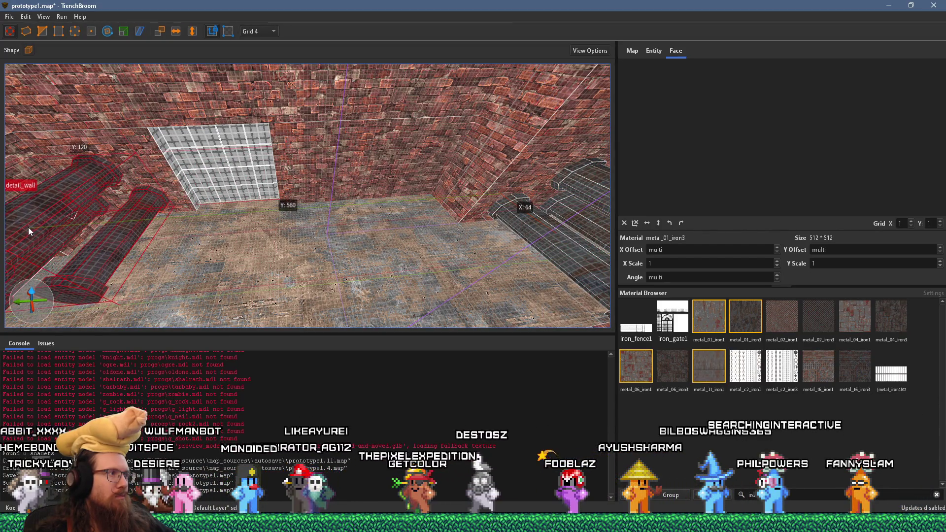
pyautogui.hotkey('ctrl', 'u')
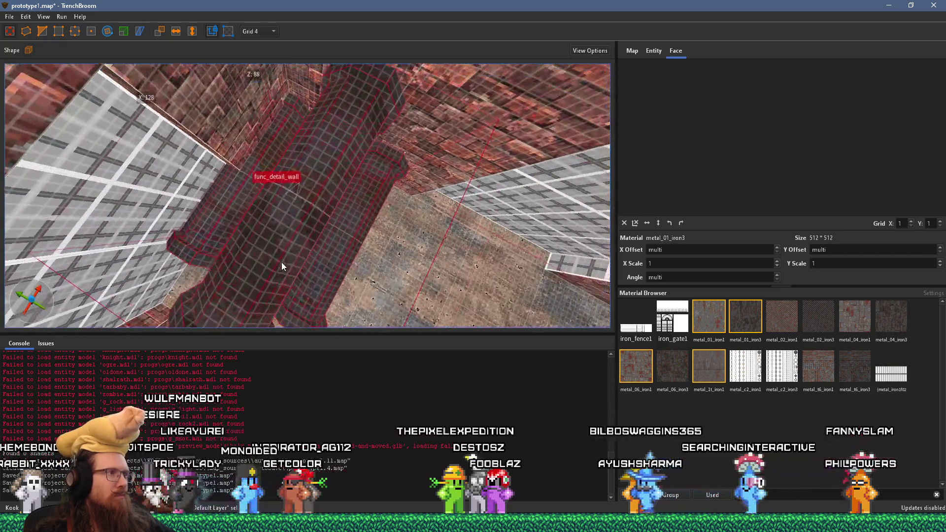
pyautogui.moveTo(283, 261)
pyautogui.mouseDown()
pyautogui.moveTo(300, 219)
pyautogui.moveTo(315, 214)
pyautogui.moveTo(351, 166)
pyautogui.mouseUp()
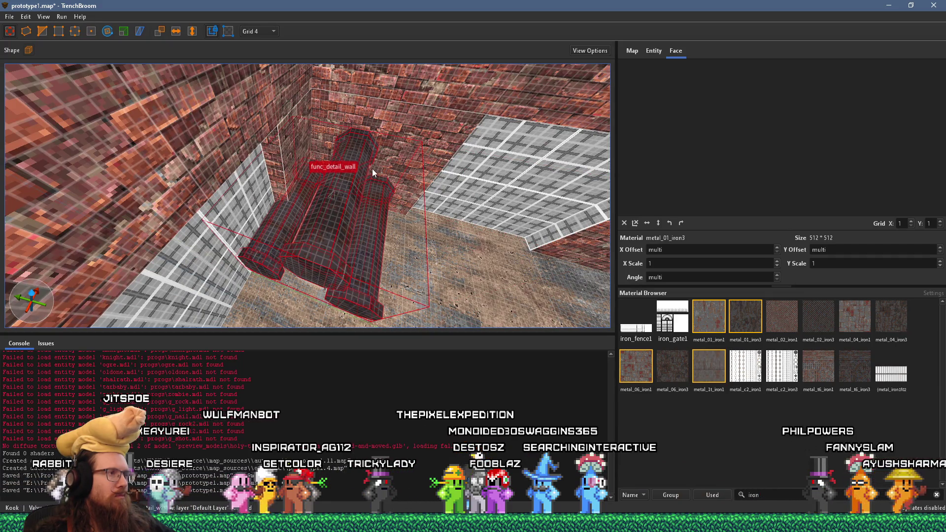
# Check the copy's end piece, deselect, look over both pipe runs, and reselect the pipes.
pyautogui.click(267, 249)
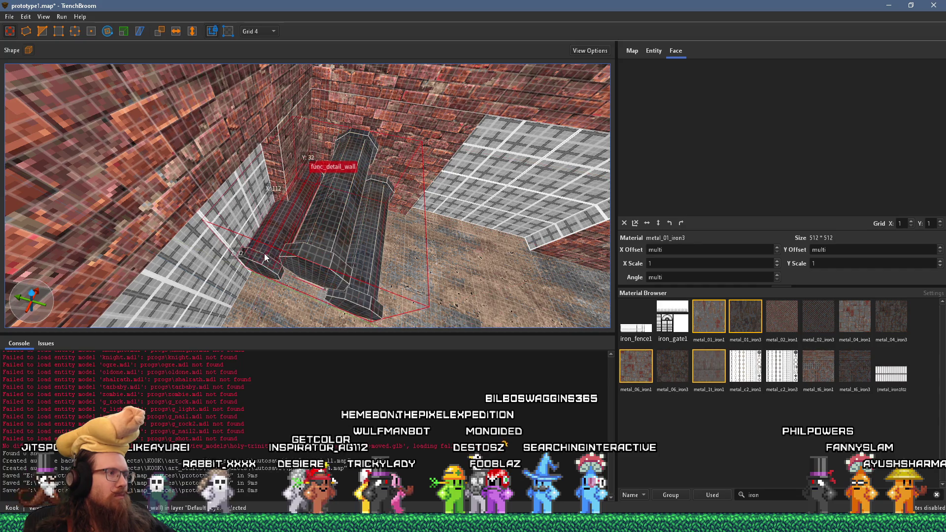
pyautogui.scroll(5, 283, 220)
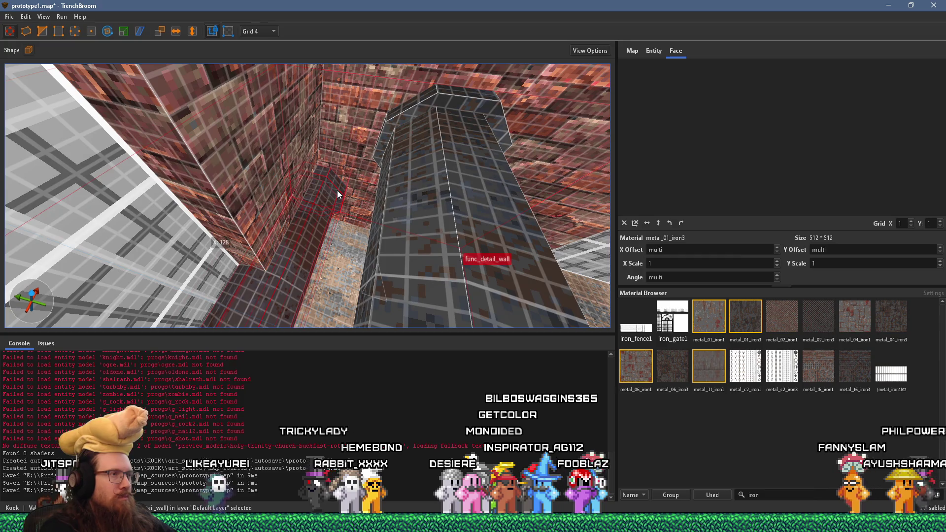
pyautogui.press('Escape')
pyautogui.scroll(-8, 340, 192)
pyautogui.moveTo(336, 207)
pyautogui.mouseDown()
pyautogui.moveTo(278, 227)
pyautogui.moveTo(241, 232)
pyautogui.moveTo(235, 221)
pyautogui.moveTo(409, 155)
pyautogui.mouseUp()
pyautogui.moveTo(297, 208)
pyautogui.mouseDown()
pyautogui.moveTo(339, 207)
pyautogui.moveTo(324, 190)
pyautogui.moveTo(357, 188)
pyautogui.moveTo(252, 200)
pyautogui.moveTo(243, 188)
pyautogui.mouseUp()
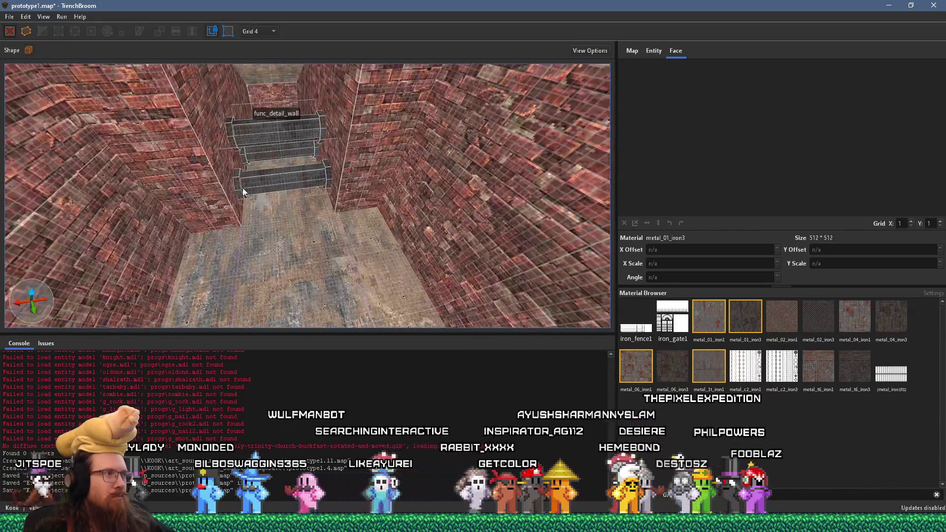
pyautogui.click(239, 179)
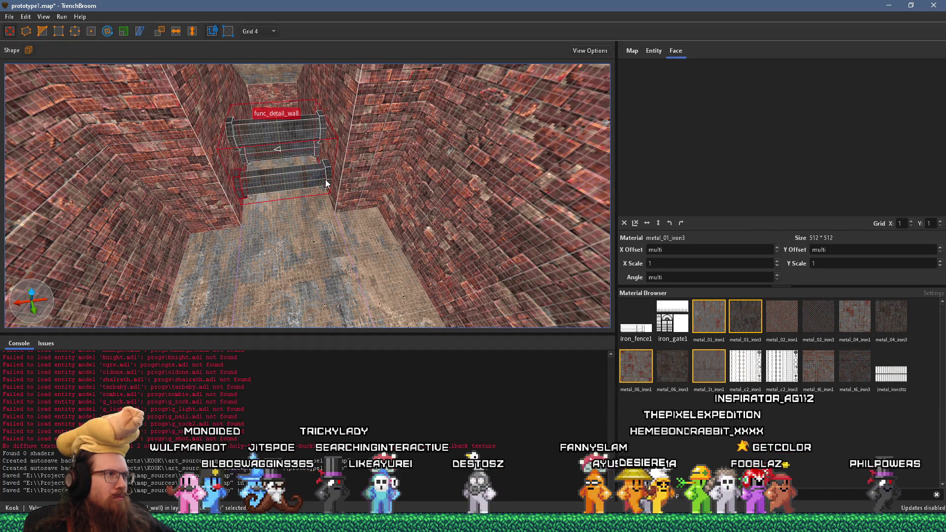
# Nudge the bottom pipe along X, duplicate it, and rotate the copy about the vertical axis.
pyautogui.moveTo(321, 180)
pyautogui.mouseDown()
pyautogui.moveTo(328, 176)
pyautogui.moveTo(290, 181)
pyautogui.moveTo(398, 291)
pyautogui.mouseUp()
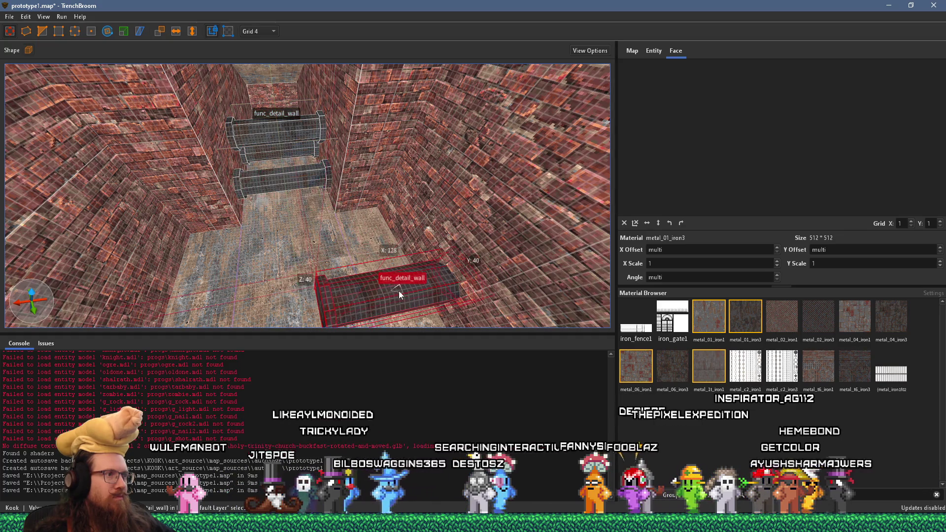
pyautogui.press('r')
pyautogui.moveTo(359, 316); pyautogui.dragTo(361, 232)
pyautogui.scroll(2, 361, 233)
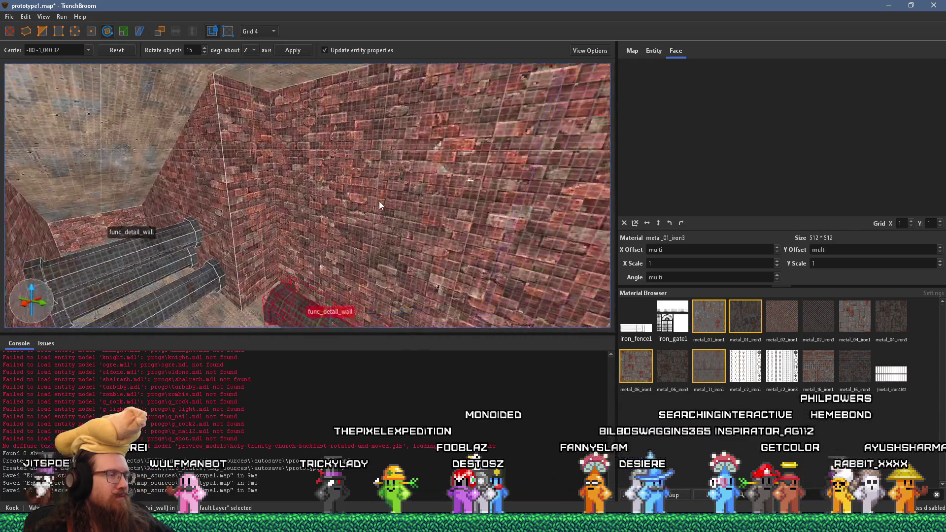
pyautogui.click(108, 31)
pyautogui.moveTo(320, 287)
pyautogui.mouseDown()
pyautogui.moveTo(303, 86)
pyautogui.moveTo(279, 173)
pyautogui.moveTo(331, 191)
pyautogui.moveTo(334, 134)
pyautogui.moveTo(317, 105)
pyautogui.moveTo(331, 88)
pyautogui.moveTo(355, 114)
pyautogui.moveTo(427, 147)
pyautogui.moveTo(383, 135)
pyautogui.moveTo(386, 148)
pyautogui.moveTo(449, 140)
pyautogui.moveTo(279, 168)
pyautogui.mouseUp()
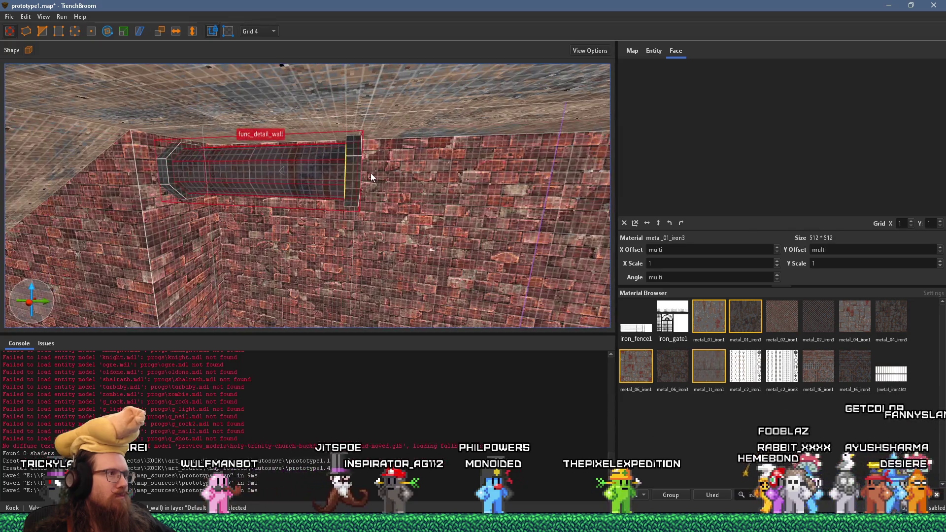
# Stretch the pipe further along the wall and select one of its short segments.
pyautogui.moveTo(377, 182)
pyautogui.mouseDown()
pyautogui.moveTo(643, 212)
pyautogui.moveTo(486, 200)
pyautogui.moveTo(497, 168)
pyautogui.moveTo(360, 197)
pyautogui.moveTo(416, 177)
pyautogui.mouseUp()
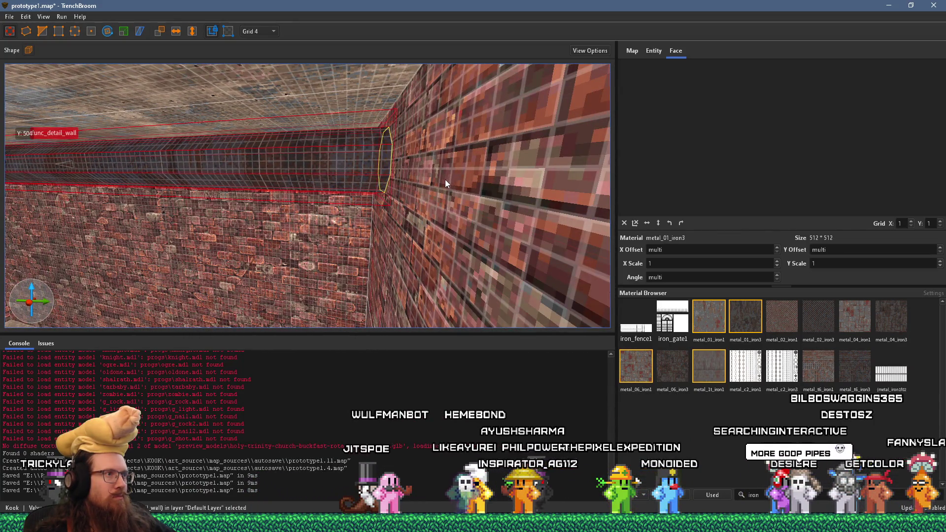
pyautogui.moveTo(330, 188); pyautogui.dragTo(442, 185)
pyautogui.click(94, 150)
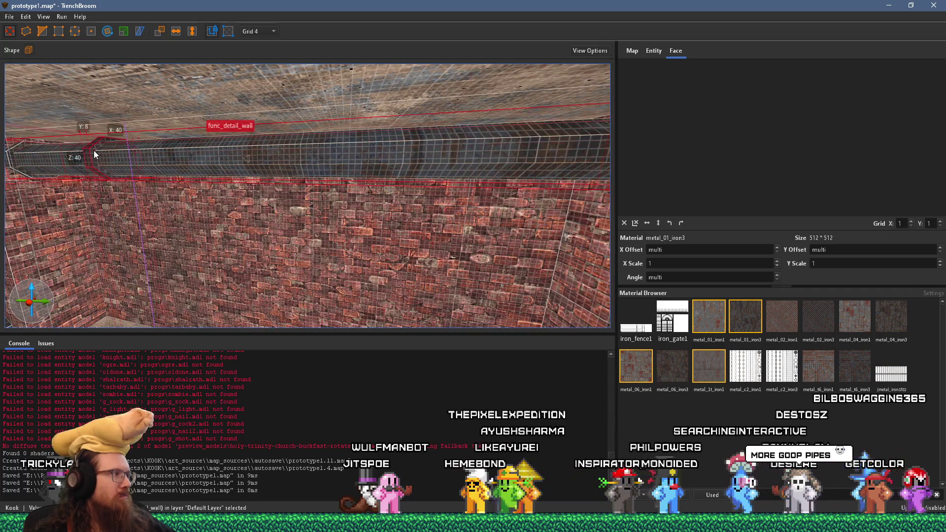
pyautogui.click(128, 158)
pyautogui.moveTo(505, 182)
pyautogui.mouseDown()
pyautogui.moveTo(328, 172)
pyautogui.moveTo(169, 148)
pyautogui.moveTo(351, 155)
pyautogui.moveTo(313, 175)
pyautogui.moveTo(247, 179)
pyautogui.moveTo(313, 169)
pyautogui.moveTo(247, 164)
pyautogui.moveTo(370, 170)
pyautogui.moveTo(288, 178)
pyautogui.moveTo(300, 181)
pyautogui.moveTo(315, 179)
pyautogui.moveTo(197, 170)
pyautogui.moveTo(271, 174)
pyautogui.mouseUp()
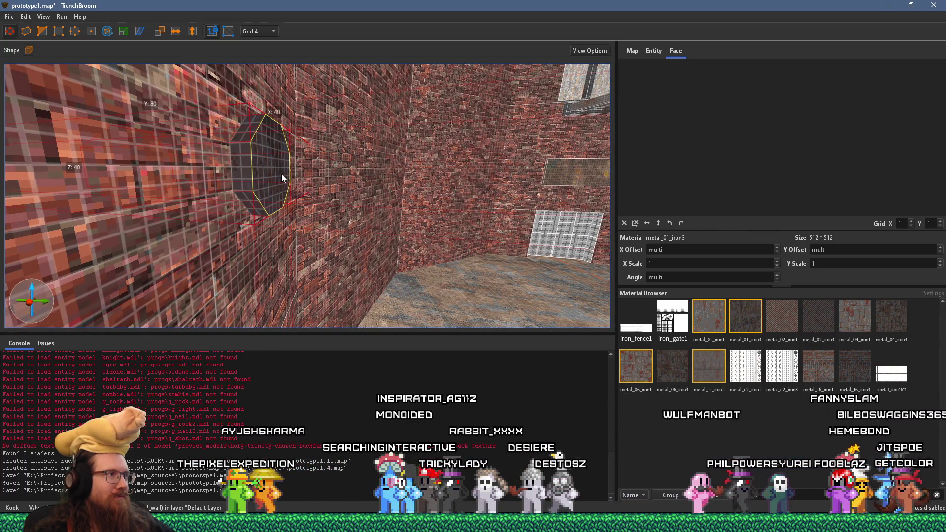
pyautogui.moveTo(207, 175)
pyautogui.mouseDown()
pyautogui.moveTo(351, 176)
pyautogui.moveTo(143, 179)
pyautogui.moveTo(397, 181)
pyautogui.moveTo(387, 184)
pyautogui.moveTo(475, 206)
pyautogui.mouseUp()
pyautogui.scroll(5, 390, 182)
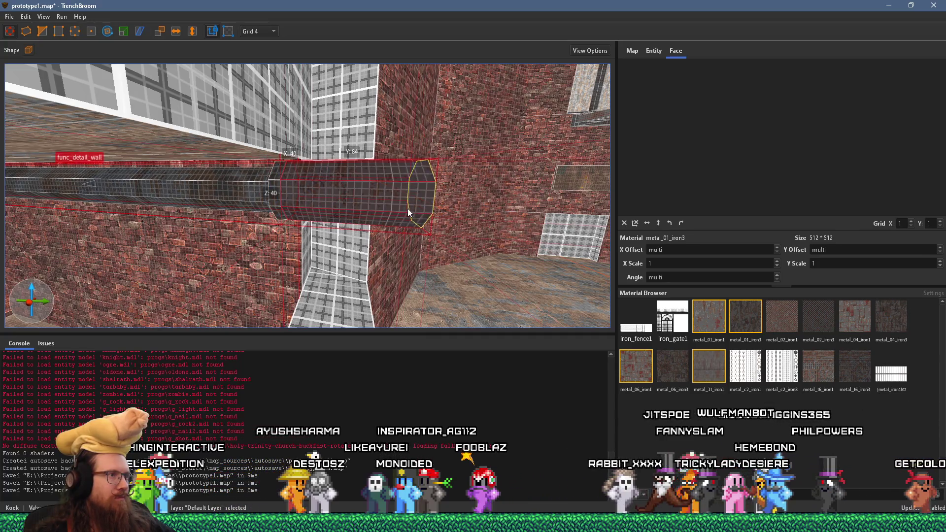
# Drag the pipe's end face through the brick column and past it, then clear the selection.
pyautogui.moveTo(381, 206)
pyautogui.mouseDown()
pyautogui.moveTo(282, 232)
pyautogui.moveTo(388, 218)
pyautogui.mouseUp()
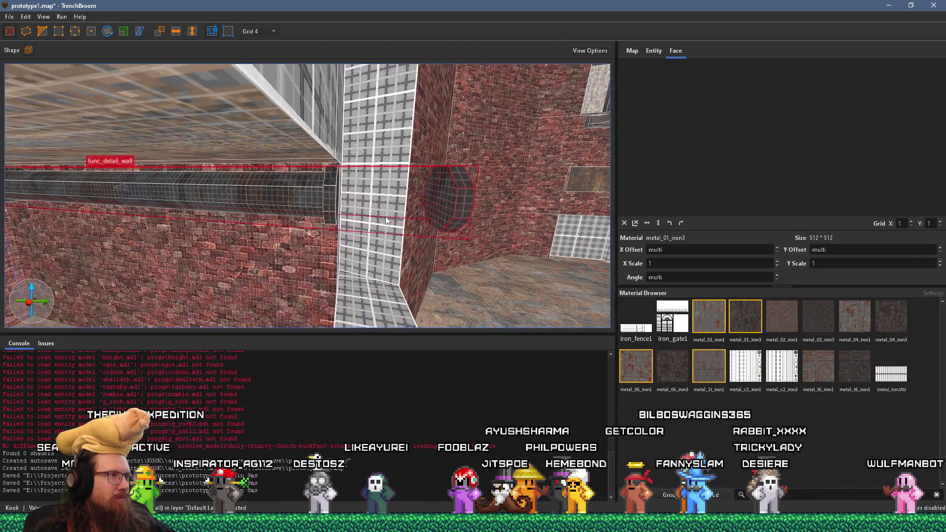
pyautogui.moveTo(328, 196); pyautogui.dragTo(499, 208)
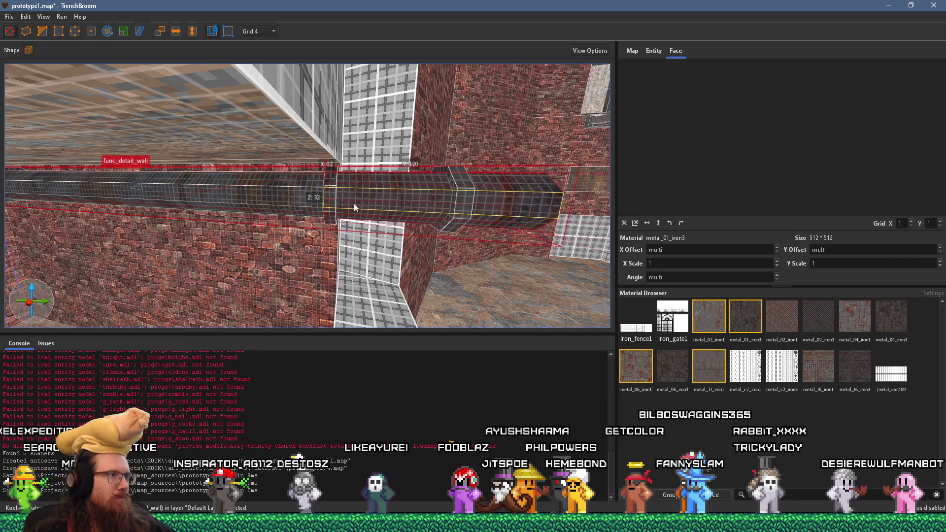
pyautogui.moveTo(418, 200)
pyautogui.mouseDown()
pyautogui.moveTo(337, 207)
pyautogui.moveTo(247, 189)
pyautogui.moveTo(279, 115)
pyautogui.moveTo(289, 138)
pyautogui.moveTo(338, 152)
pyautogui.moveTo(235, 131)
pyautogui.moveTo(332, 165)
pyautogui.moveTo(365, 161)
pyautogui.moveTo(259, 252)
pyautogui.moveTo(361, 238)
pyautogui.moveTo(338, 223)
pyautogui.moveTo(363, 240)
pyautogui.moveTo(326, 249)
pyautogui.moveTo(347, 229)
pyautogui.moveTo(388, 215)
pyautogui.moveTo(475, 227)
pyautogui.mouseUp()
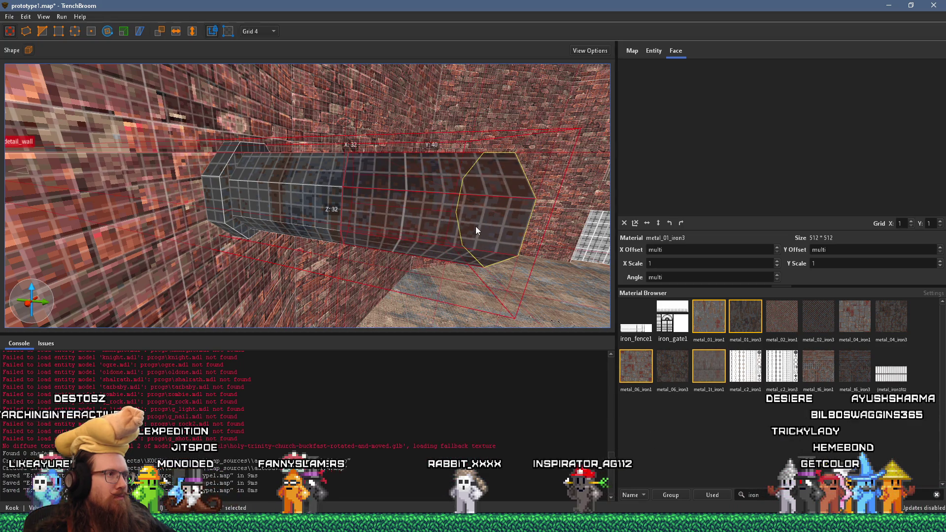
pyautogui.scroll(-5, 359, 235)
pyautogui.moveTo(359, 126)
pyautogui.mouseDown()
pyautogui.moveTo(249, 205)
pyautogui.moveTo(487, 217)
pyautogui.moveTo(392, 231)
pyautogui.moveTo(315, 220)
pyautogui.mouseUp()
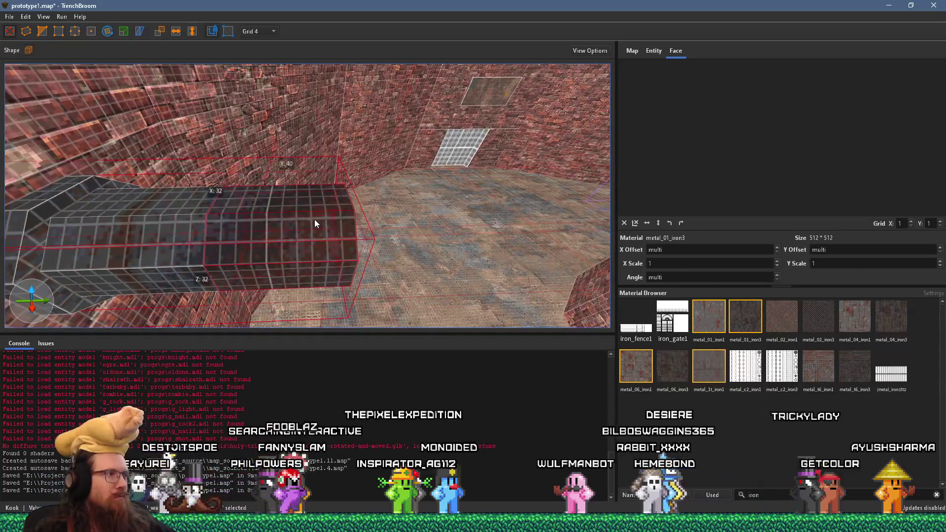
pyautogui.press('Escape')
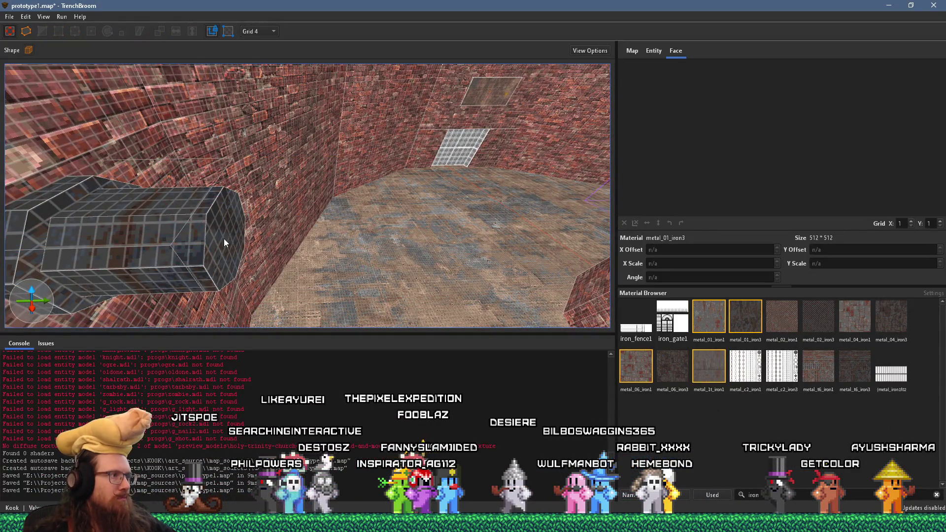
# Select the far-wall pipe brush and stretch its end face along Y to 412.
pyautogui.click(223, 239)
pyautogui.moveTo(220, 238); pyautogui.dragTo(646, 286)
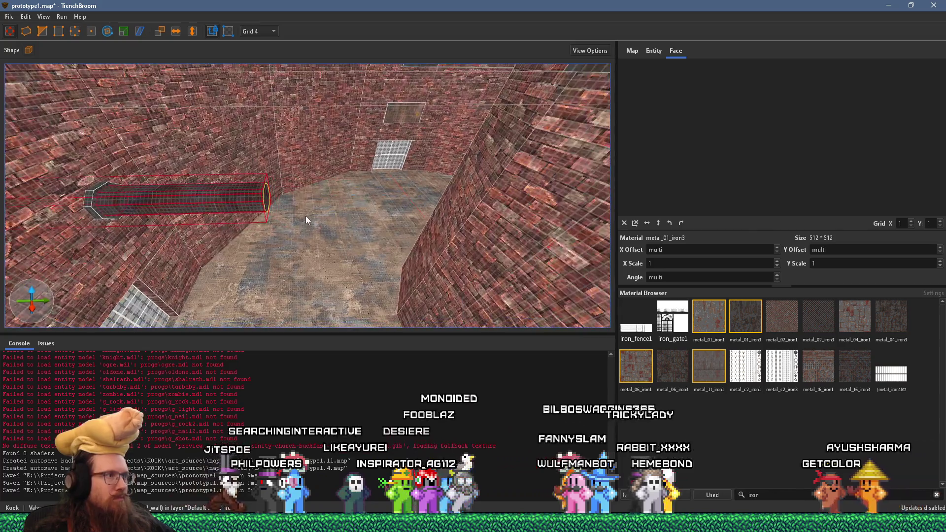
pyautogui.moveTo(265, 199)
pyautogui.mouseDown()
pyautogui.moveTo(385, 217)
pyautogui.moveTo(490, 219)
pyautogui.mouseUp()
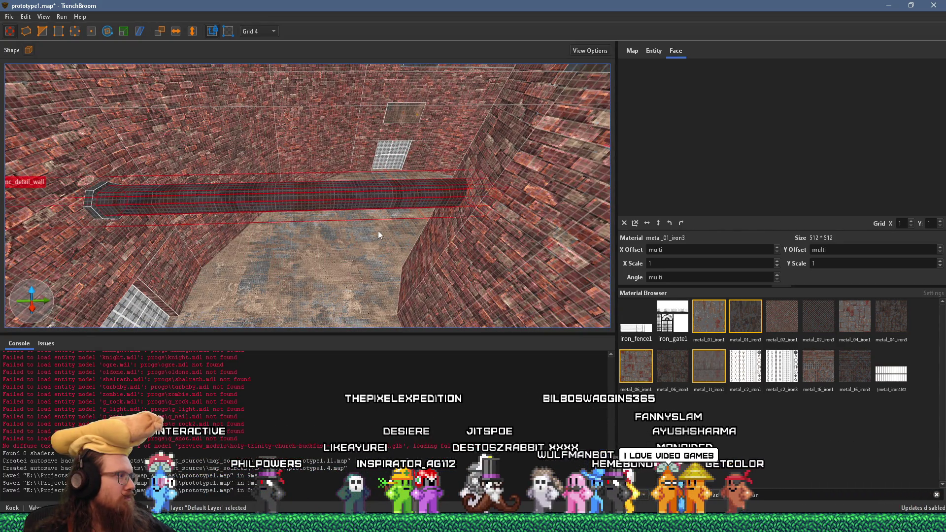
pyautogui.click(93, 202)
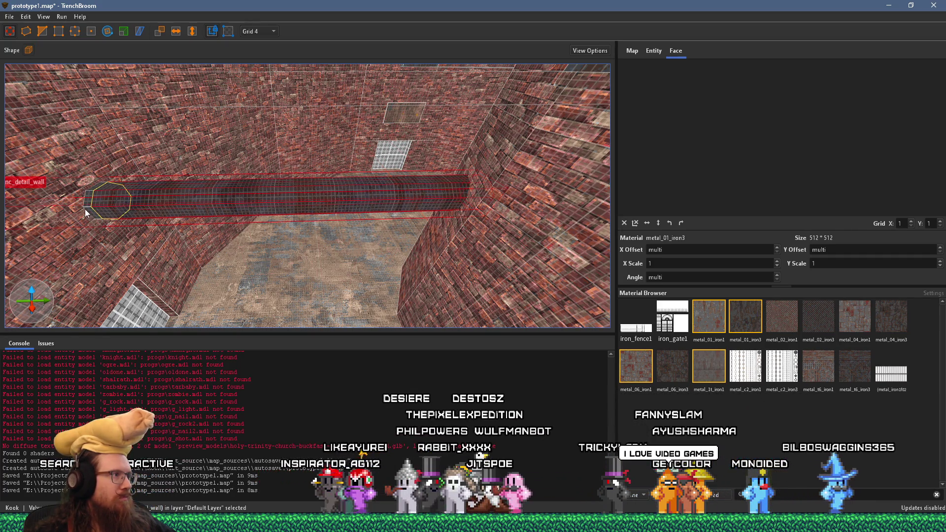
pyautogui.moveTo(461, 211)
pyautogui.mouseDown()
pyautogui.moveTo(332, 242)
pyautogui.moveTo(456, 208)
pyautogui.moveTo(414, 236)
pyautogui.mouseUp()
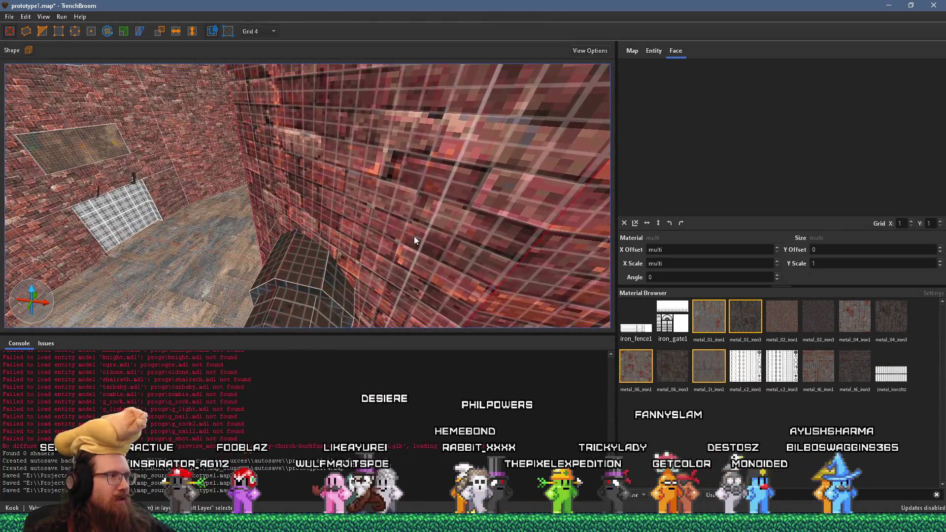
pyautogui.moveTo(211, 185); pyautogui.dragTo(182, 127)
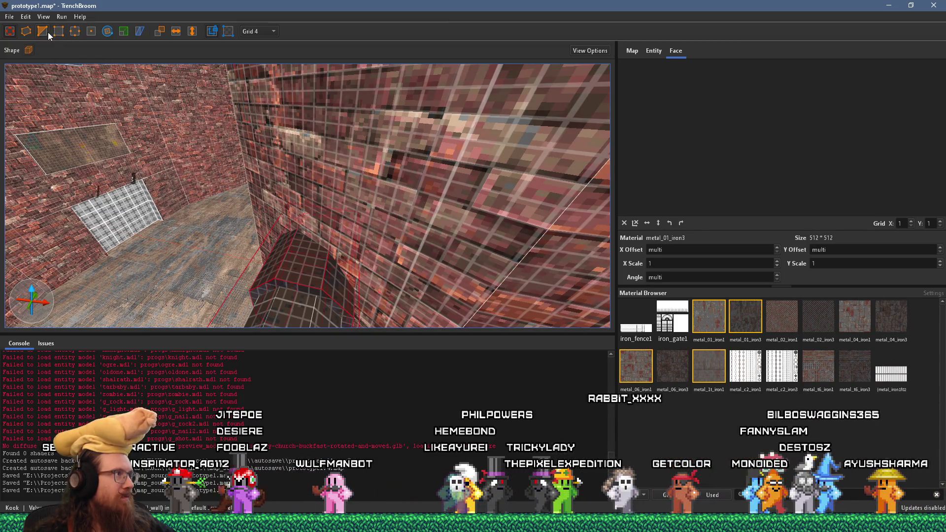
# Undo a stray wall selection, deselect, then select the func_detail_wall pipe by the grate.
pyautogui.click(376, 191)
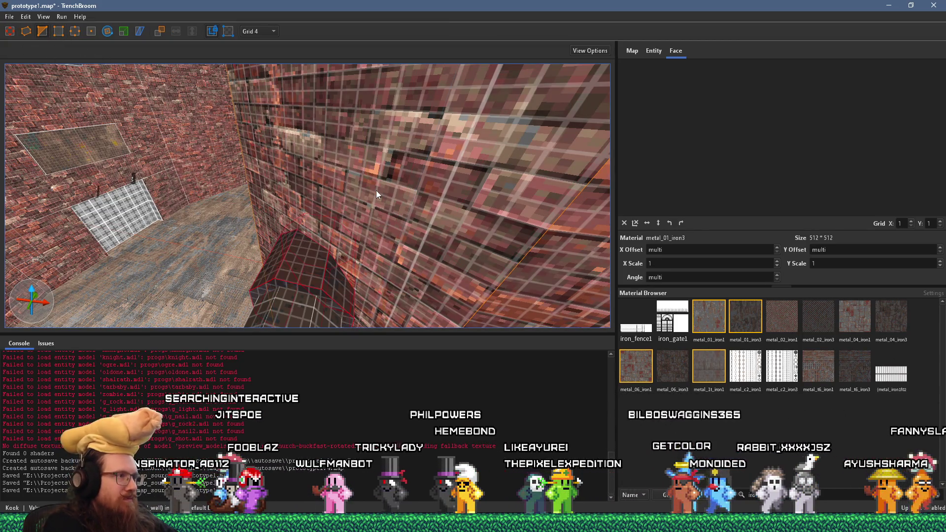
pyautogui.hotkey('ctrl', 'z')
pyautogui.moveTo(376, 190)
pyautogui.mouseDown()
pyautogui.moveTo(373, 235)
pyautogui.moveTo(380, 233)
pyautogui.moveTo(333, 253)
pyautogui.moveTo(428, 176)
pyautogui.moveTo(344, 203)
pyautogui.moveTo(357, 203)
pyautogui.moveTo(332, 218)
pyautogui.moveTo(383, 184)
pyautogui.moveTo(417, 188)
pyautogui.moveTo(477, 220)
pyautogui.moveTo(327, 214)
pyautogui.moveTo(417, 248)
pyautogui.moveTo(244, 192)
pyautogui.moveTo(265, 198)
pyautogui.moveTo(416, 81)
pyautogui.moveTo(461, 139)
pyautogui.moveTo(424, 160)
pyautogui.moveTo(340, 181)
pyautogui.moveTo(363, 222)
pyautogui.moveTo(281, 205)
pyautogui.moveTo(332, 246)
pyautogui.mouseUp()
pyautogui.press('Escape')
pyautogui.moveTo(459, 266)
pyautogui.mouseDown()
pyautogui.moveTo(247, 211)
pyautogui.moveTo(327, 206)
pyautogui.moveTo(279, 220)
pyautogui.moveTo(342, 224)
pyautogui.moveTo(277, 209)
pyautogui.moveTo(428, 236)
pyautogui.moveTo(335, 259)
pyautogui.moveTo(319, 253)
pyautogui.moveTo(312, 212)
pyautogui.moveTo(538, 197)
pyautogui.moveTo(371, 198)
pyautogui.moveTo(281, 185)
pyautogui.moveTo(217, 198)
pyautogui.moveTo(348, 202)
pyautogui.moveTo(197, 202)
pyautogui.moveTo(235, 217)
pyautogui.moveTo(283, 211)
pyautogui.moveTo(299, 193)
pyautogui.moveTo(291, 218)
pyautogui.mouseUp()
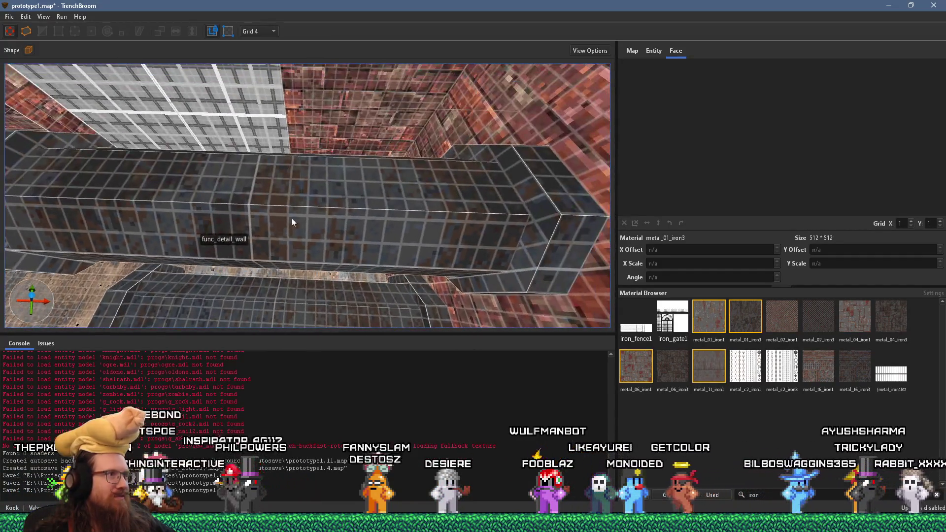
pyautogui.click(450, 218)
pyautogui.scroll(-3, 449, 218)
# Rotate the left pipe segment 270° about the vertical axis around its end.
pyautogui.moveTo(449, 218); pyautogui.dragTo(466, 229)
pyautogui.scroll(5, 452, 232)
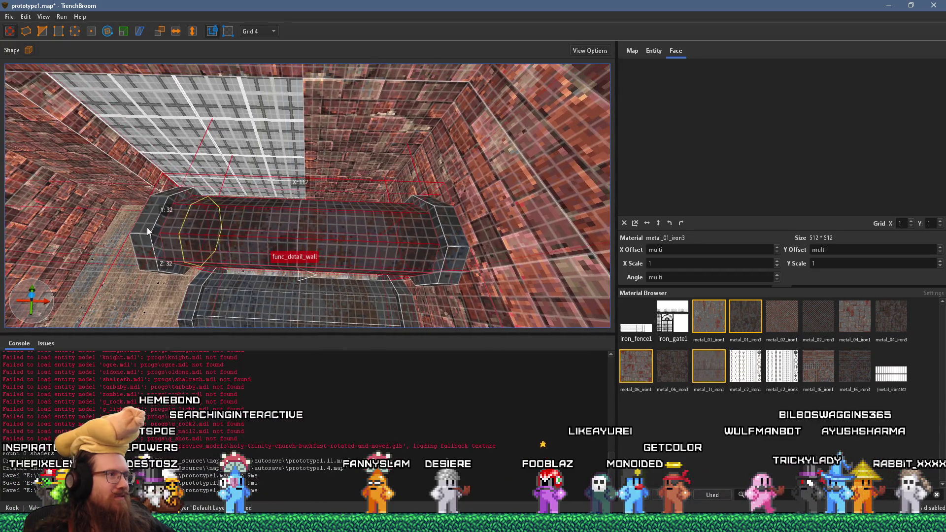
pyautogui.click(348, 264)
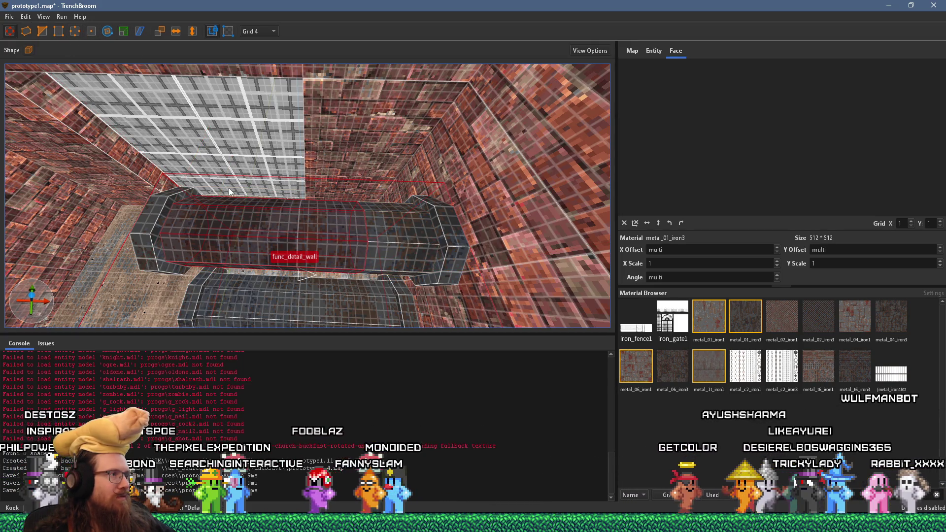
pyautogui.click(107, 31)
pyautogui.moveTo(280, 240)
pyautogui.mouseDown()
pyautogui.moveTo(377, 285)
pyautogui.moveTo(363, 276)
pyautogui.mouseUp()
pyautogui.moveTo(331, 306)
pyautogui.mouseDown()
pyautogui.moveTo(341, 244)
pyautogui.moveTo(334, 253)
pyautogui.mouseUp()
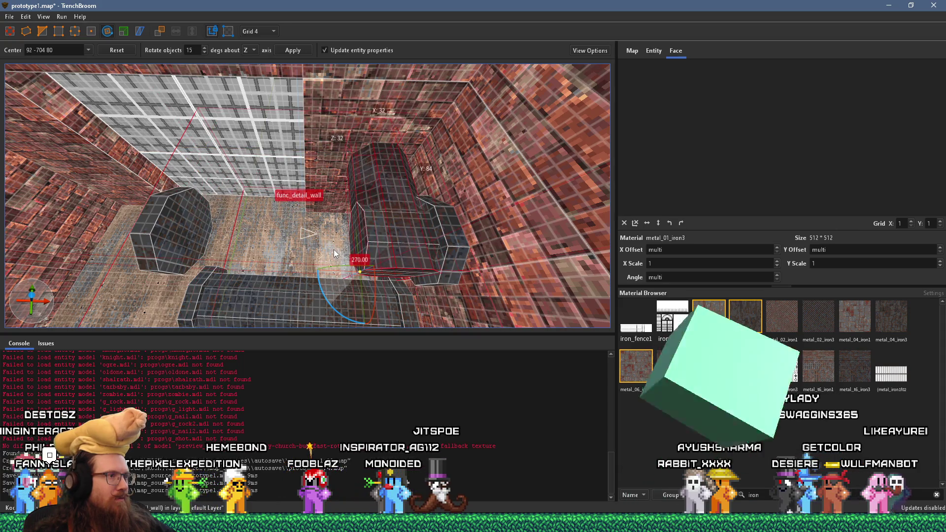
# Slide the rotated pipe piece 16 units left and resize the pillar's end block.
pyautogui.press('d')
pyautogui.press('a')
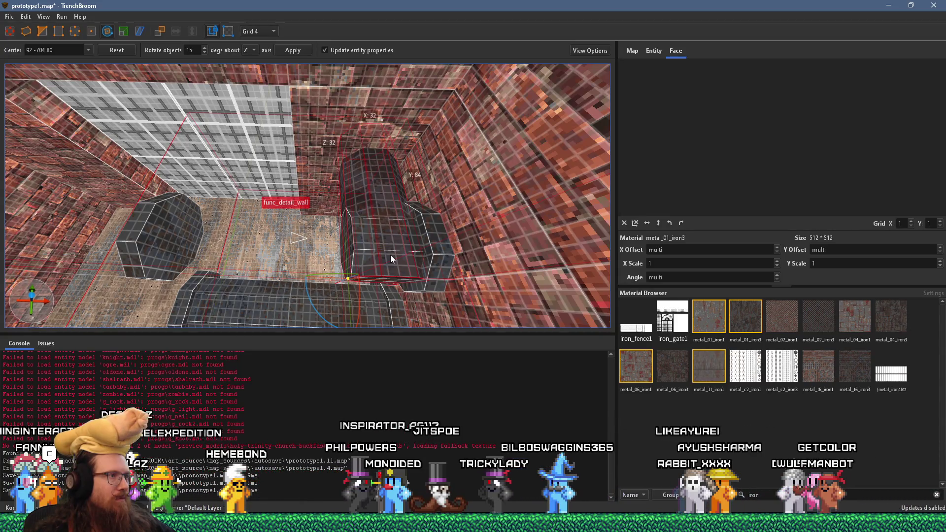
pyautogui.press('w')
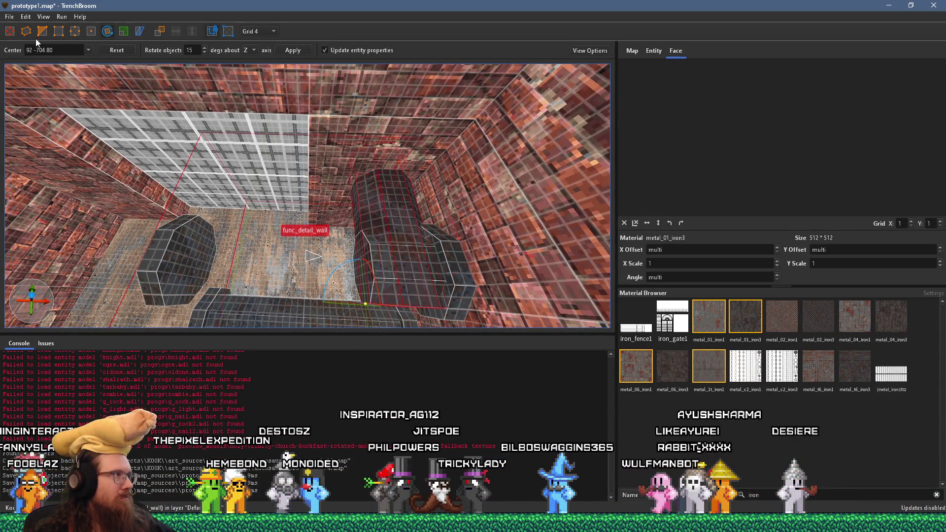
pyautogui.press('r')
pyautogui.moveTo(371, 228); pyautogui.dragTo(358, 225)
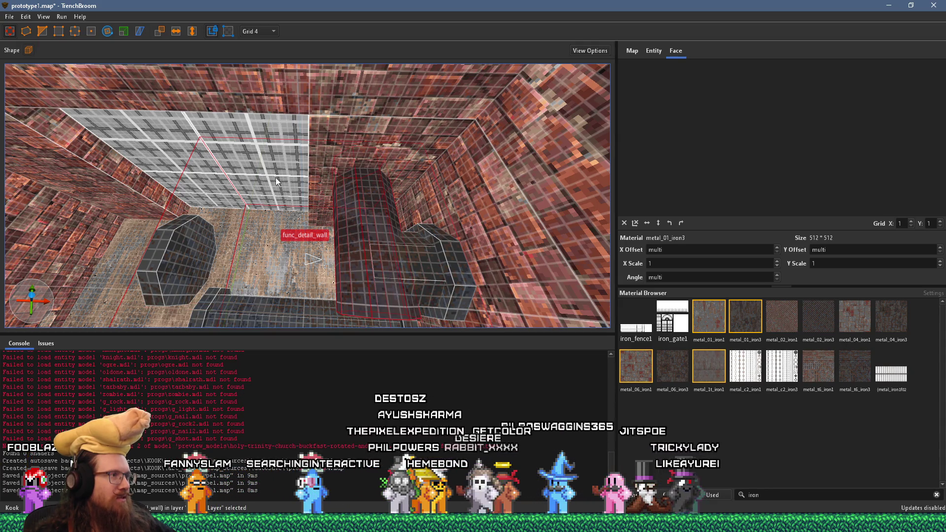
pyautogui.scroll(-5, 359, 214)
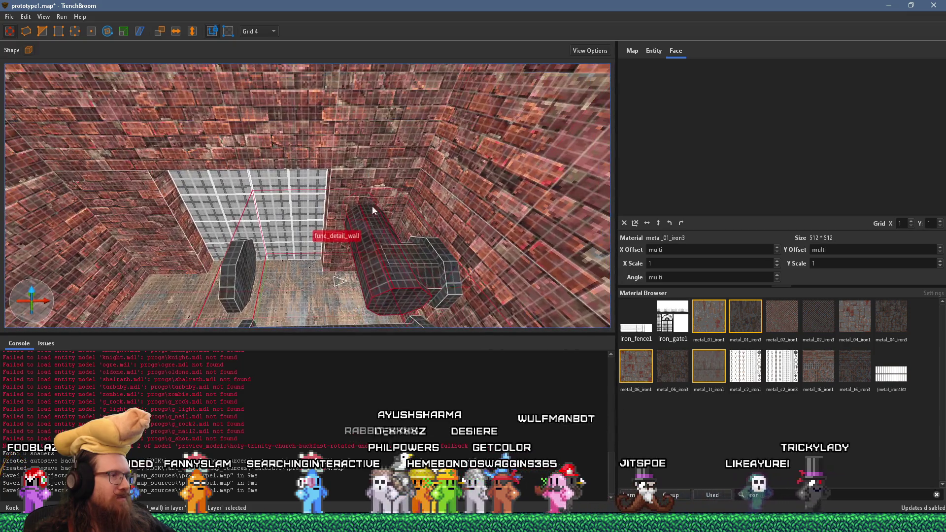
pyautogui.moveTo(445, 268)
pyautogui.mouseDown()
pyautogui.moveTo(460, 271)
pyautogui.moveTo(480, 140)
pyautogui.moveTo(475, 151)
pyautogui.moveTo(454, 134)
pyautogui.moveTo(453, 188)
pyautogui.moveTo(469, 123)
pyautogui.moveTo(410, 264)
pyautogui.moveTo(413, 254)
pyautogui.moveTo(377, 255)
pyautogui.mouseUp()
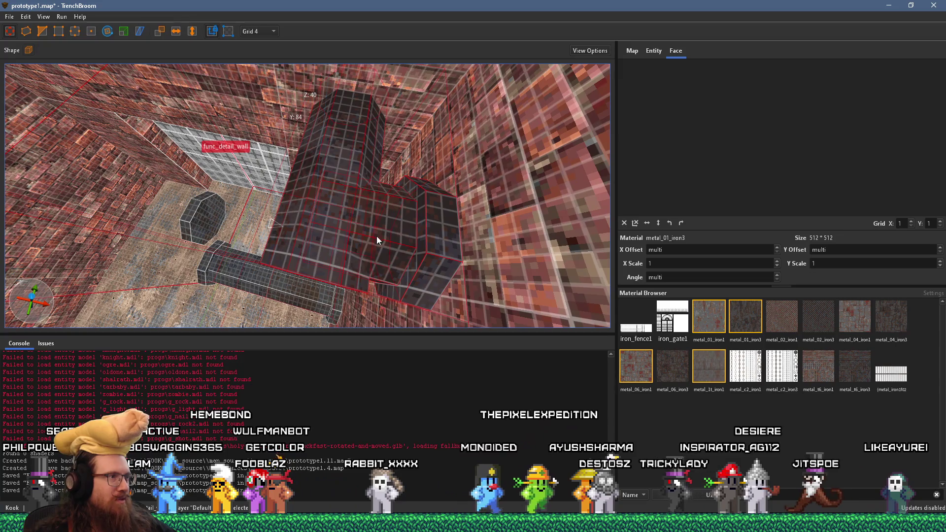
# Select other pipe pieces, start a clip on the block, then cancel it and clear the selection.
pyautogui.click(332, 265)
pyautogui.click(312, 290)
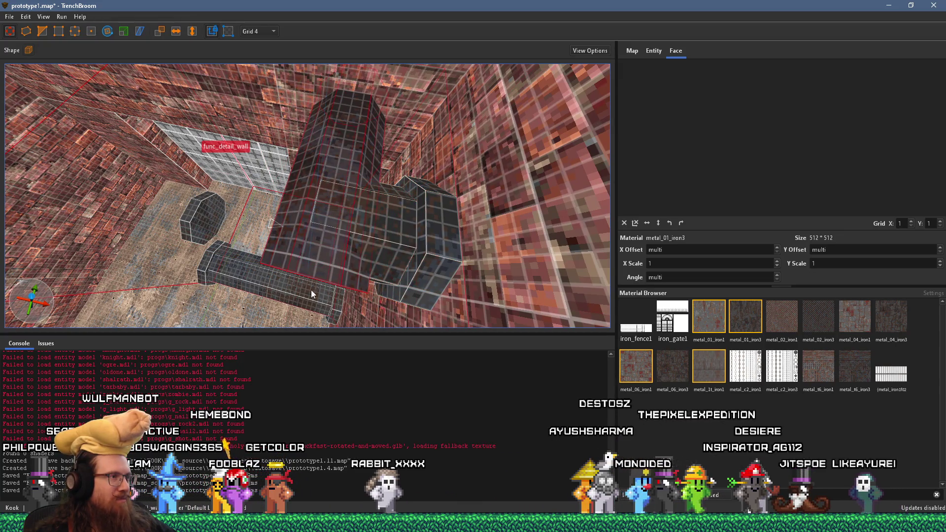
pyautogui.moveTo(312, 289); pyautogui.dragTo(124, 69)
pyautogui.press('Escape')
pyautogui.moveTo(46, 32); pyautogui.dragTo(431, 244)
pyautogui.click(424, 253)
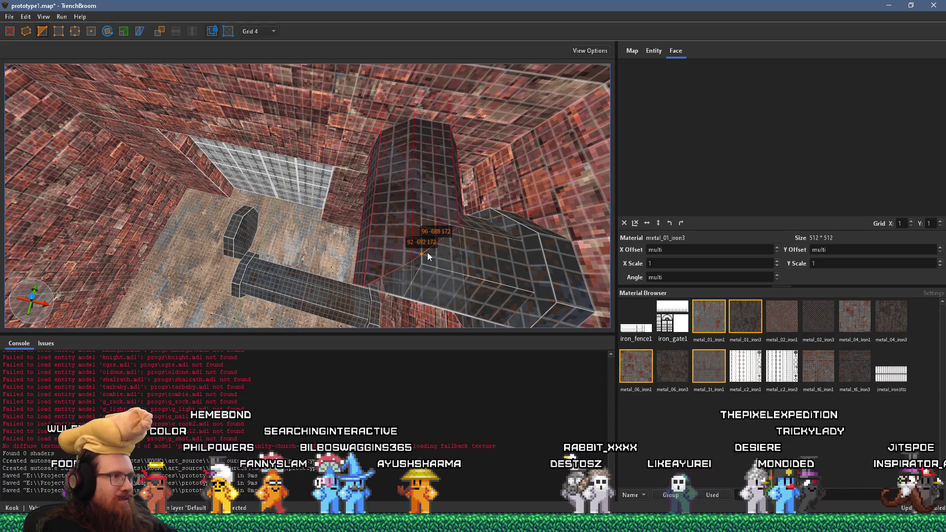
pyautogui.press('Return')
pyautogui.press('Escape')
pyautogui.moveTo(443, 273); pyautogui.dragTo(418, 223)
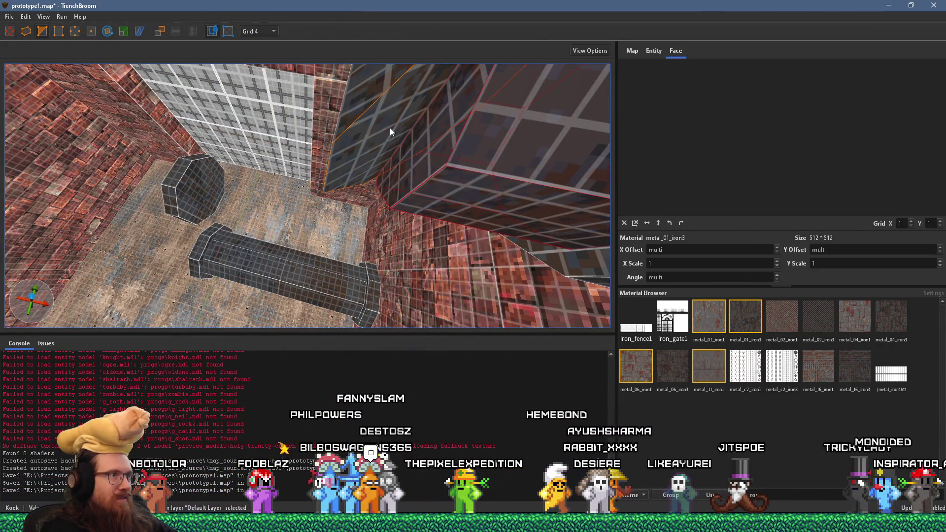
# Move the small octagonal pipe piece up and raise it into a tall vertical column.
pyautogui.click(389, 128)
pyautogui.moveTo(431, 155)
pyautogui.mouseDown()
pyautogui.moveTo(322, 146)
pyautogui.moveTo(341, 177)
pyautogui.mouseUp()
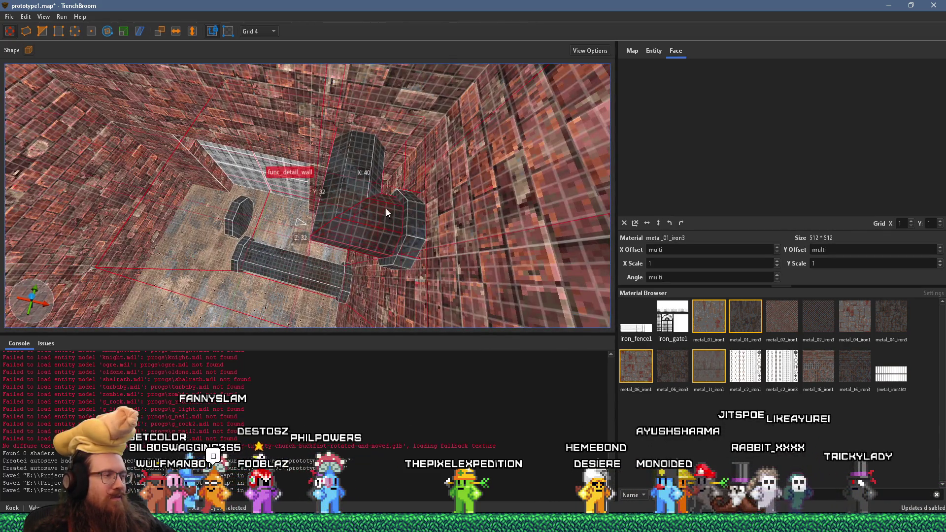
pyautogui.click(232, 222)
pyautogui.moveTo(243, 209)
pyautogui.mouseDown()
pyautogui.moveTo(230, 115)
pyautogui.moveTo(211, 143)
pyautogui.moveTo(347, 144)
pyautogui.mouseUp()
pyautogui.click(107, 31)
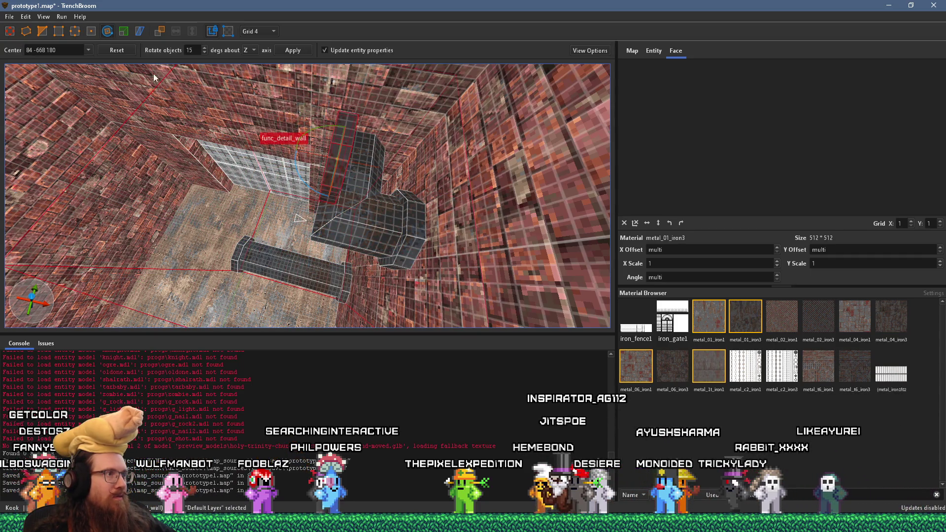
pyautogui.press('Escape')
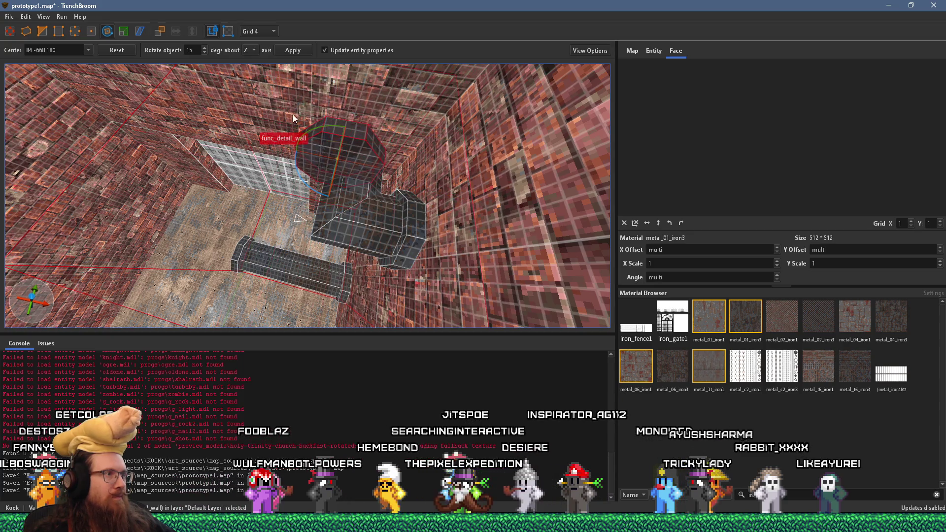
pyautogui.moveTo(292, 115); pyautogui.dragTo(180, 81)
pyautogui.moveTo(326, 181); pyautogui.dragTo(353, 139)
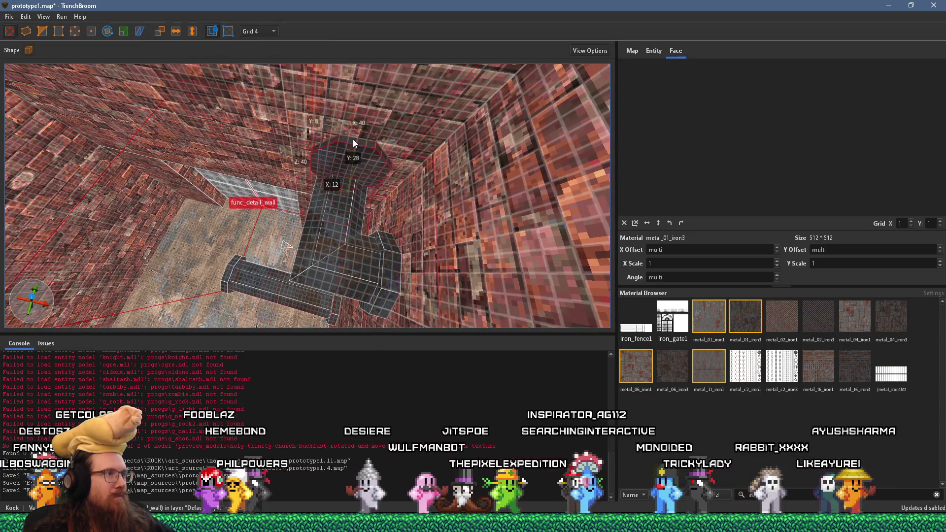
pyautogui.moveTo(345, 173)
pyautogui.mouseDown()
pyautogui.moveTo(376, 179)
pyautogui.moveTo(406, 152)
pyautogui.moveTo(368, 160)
pyautogui.moveTo(431, 246)
pyautogui.mouseUp()
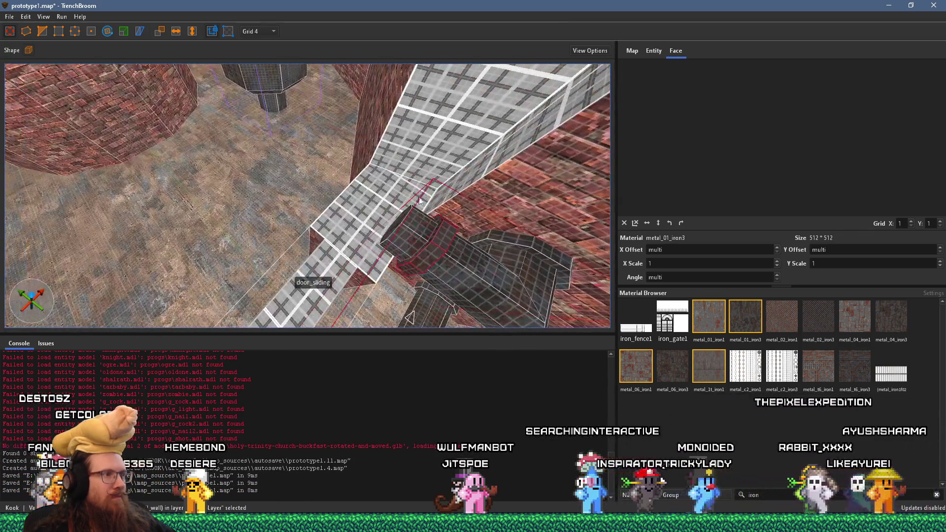
pyautogui.moveTo(328, 181); pyautogui.dragTo(318, 170)
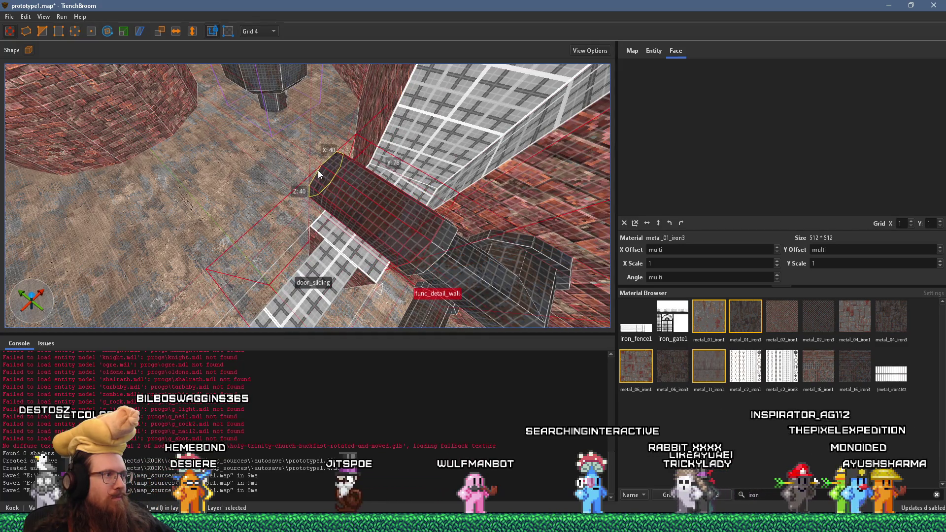
pyautogui.moveTo(438, 244)
pyautogui.mouseDown()
pyautogui.moveTo(338, 174)
pyautogui.moveTo(394, 187)
pyautogui.moveTo(466, 149)
pyautogui.moveTo(447, 140)
pyautogui.moveTo(439, 153)
pyautogui.moveTo(297, 67)
pyautogui.moveTo(311, 126)
pyautogui.moveTo(279, 34)
pyautogui.mouseUp()
# Switch to Grid 2 and reshape the horizontal pipe's end block near the water vat.
pyautogui.press('[')
pyautogui.moveTo(338, 102)
pyautogui.mouseDown()
pyautogui.moveTo(379, 111)
pyautogui.moveTo(327, 66)
pyautogui.moveTo(320, 73)
pyautogui.moveTo(341, 99)
pyautogui.moveTo(417, 161)
pyautogui.moveTo(466, 152)
pyautogui.moveTo(380, 135)
pyautogui.moveTo(368, 146)
pyautogui.moveTo(403, 210)
pyautogui.moveTo(217, 211)
pyautogui.moveTo(308, 195)
pyautogui.moveTo(361, 209)
pyautogui.moveTo(405, 204)
pyautogui.moveTo(313, 190)
pyautogui.moveTo(393, 211)
pyautogui.moveTo(191, 171)
pyautogui.moveTo(413, 201)
pyautogui.moveTo(333, 190)
pyautogui.moveTo(364, 206)
pyautogui.moveTo(585, 230)
pyautogui.mouseUp()
pyautogui.moveTo(434, 214)
pyautogui.mouseDown()
pyautogui.moveTo(415, 210)
pyautogui.moveTo(450, 219)
pyautogui.moveTo(430, 227)
pyautogui.mouseUp()
pyautogui.moveTo(357, 228)
pyautogui.mouseDown()
pyautogui.moveTo(373, 245)
pyautogui.moveTo(395, 235)
pyautogui.moveTo(309, 214)
pyautogui.moveTo(465, 236)
pyautogui.moveTo(575, 265)
pyautogui.moveTo(467, 227)
pyautogui.mouseUp()
pyautogui.scroll(-5, 306, 215)
pyautogui.moveTo(410, 202)
pyautogui.mouseDown()
pyautogui.moveTo(413, 162)
pyautogui.moveTo(246, 186)
pyautogui.moveTo(271, 228)
pyautogui.moveTo(297, 223)
pyautogui.mouseUp()
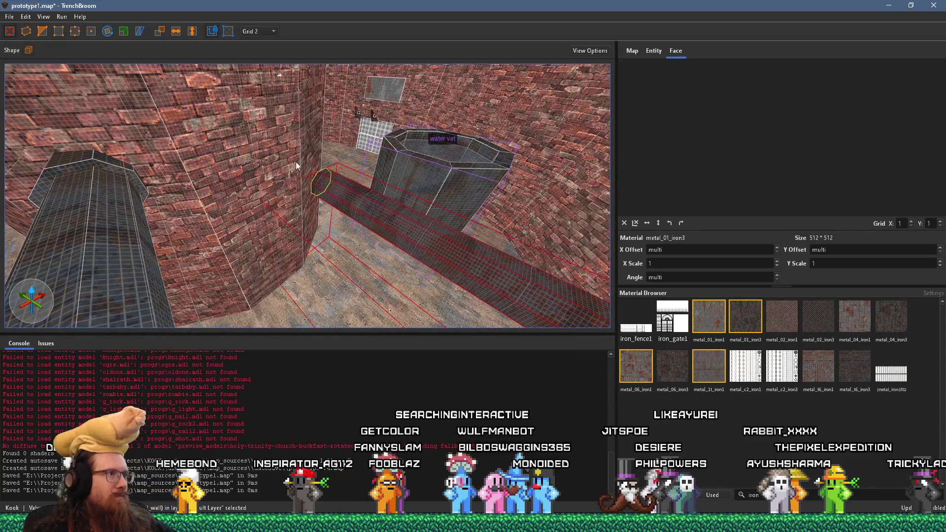
# Stretch the horizontal pipe back to the wall and deselect it.
pyautogui.moveTo(276, 154)
pyautogui.mouseDown()
pyautogui.moveTo(399, 196)
pyautogui.moveTo(546, 165)
pyautogui.moveTo(154, 176)
pyautogui.mouseUp()
pyautogui.moveTo(343, 188)
pyautogui.mouseDown()
pyautogui.moveTo(403, 176)
pyautogui.moveTo(153, 187)
pyautogui.moveTo(167, 197)
pyautogui.moveTo(132, 189)
pyautogui.moveTo(244, 174)
pyautogui.moveTo(267, 188)
pyautogui.moveTo(173, 156)
pyautogui.moveTo(185, 131)
pyautogui.moveTo(421, 126)
pyautogui.moveTo(405, 173)
pyautogui.moveTo(449, 222)
pyautogui.moveTo(408, 177)
pyautogui.moveTo(324, 204)
pyautogui.moveTo(375, 192)
pyautogui.moveTo(306, 168)
pyautogui.moveTo(243, 175)
pyautogui.moveTo(261, 146)
pyautogui.moveTo(245, 158)
pyautogui.moveTo(320, 163)
pyautogui.moveTo(152, 75)
pyautogui.moveTo(269, 165)
pyautogui.moveTo(377, 154)
pyautogui.moveTo(304, 132)
pyautogui.moveTo(341, 176)
pyautogui.moveTo(362, 156)
pyautogui.moveTo(410, 206)
pyautogui.moveTo(327, 247)
pyautogui.mouseUp()
pyautogui.press('Escape')
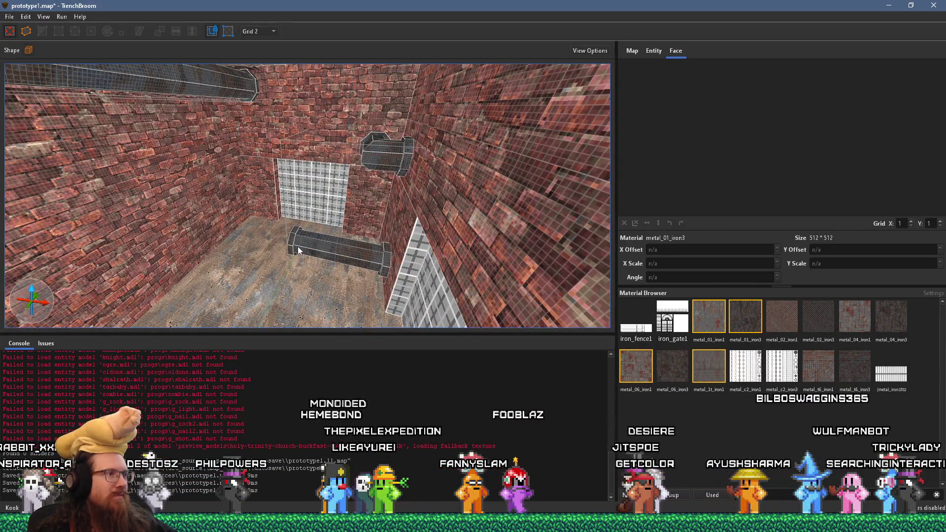
# Lift a pipe section up beside the octagonal column and rotate it about the vertical axis.
pyautogui.click(298, 246)
pyautogui.moveTo(385, 255); pyautogui.dragTo(463, 182)
pyautogui.moveTo(353, 241)
pyautogui.mouseDown()
pyautogui.moveTo(336, 128)
pyautogui.moveTo(346, 87)
pyautogui.moveTo(331, 196)
pyautogui.mouseUp()
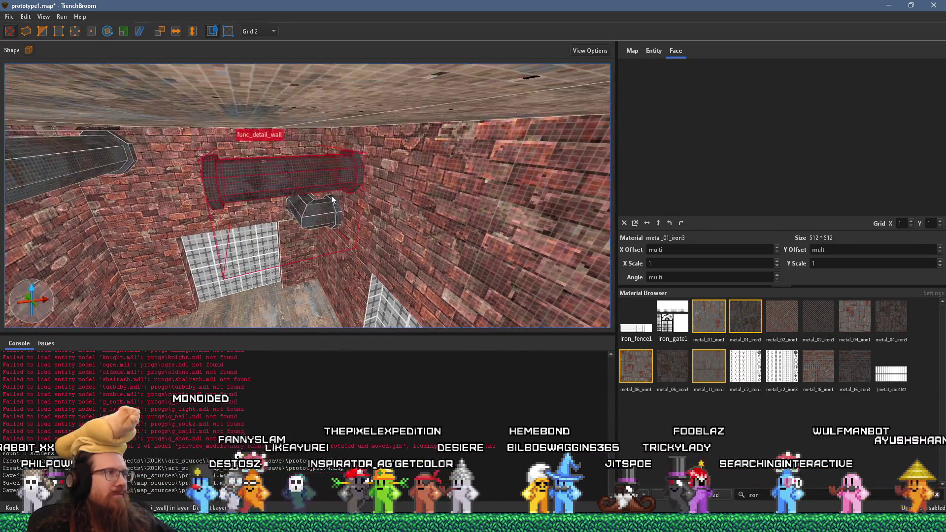
pyautogui.click(107, 31)
pyautogui.moveTo(284, 190); pyautogui.dragTo(91, 183)
pyautogui.moveTo(49, 181)
pyautogui.mouseDown()
pyautogui.moveTo(229, 144)
pyautogui.moveTo(117, 162)
pyautogui.moveTo(154, 129)
pyautogui.moveTo(387, 143)
pyautogui.moveTo(348, 188)
pyautogui.moveTo(391, 171)
pyautogui.moveTo(367, 215)
pyautogui.moveTo(372, 277)
pyautogui.moveTo(342, 187)
pyautogui.mouseUp()
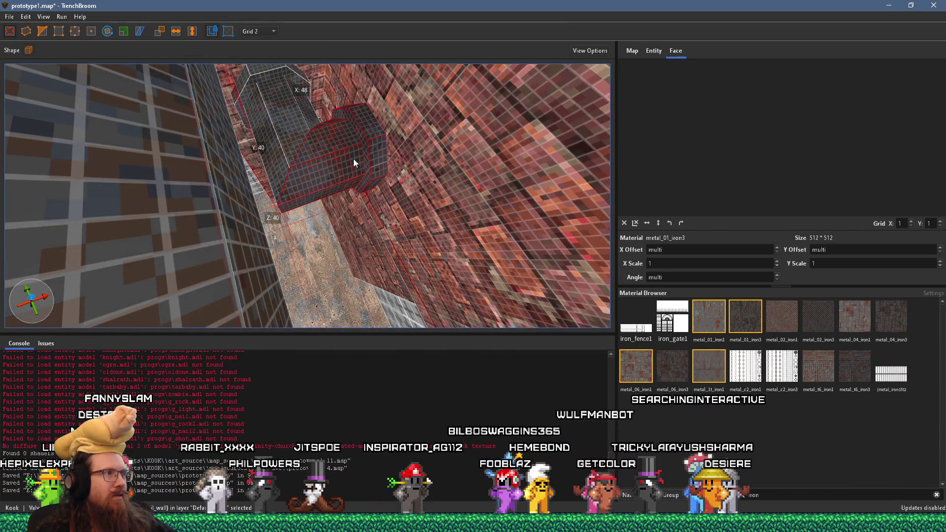
# Undo the pipe section's rotation and shift the pipe brush into place.
pyautogui.press('Escape')
pyautogui.hotkey('ctrl', 'z')
pyautogui.moveTo(371, 221); pyautogui.dragTo(395, 235)
# Stretch the white grate brush downward, move the octagonal pipe out, and lengthen the column to 106.
pyautogui.click(301, 160)
pyautogui.moveTo(306, 165); pyautogui.dragTo(329, 257)
pyautogui.scroll(-5, 296, 246)
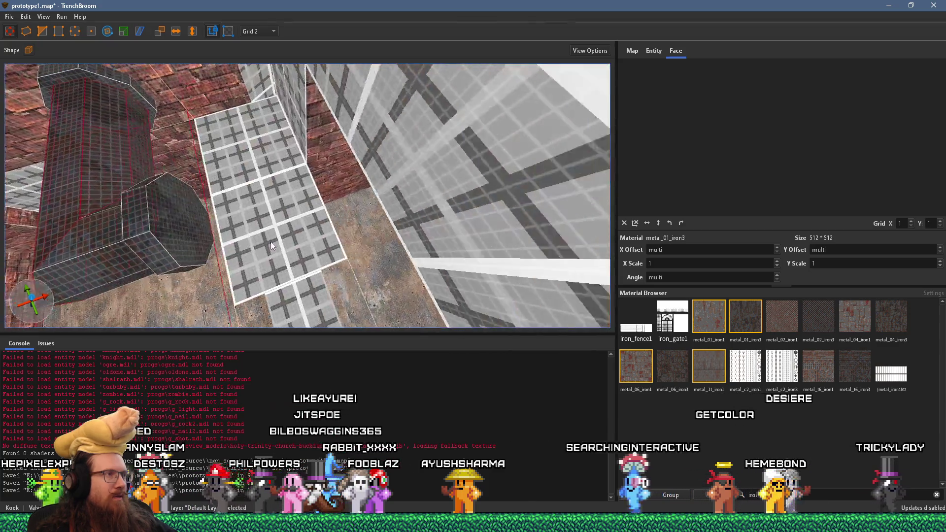
pyautogui.moveTo(265, 215)
pyautogui.mouseDown()
pyautogui.moveTo(389, 197)
pyautogui.moveTo(255, 225)
pyautogui.moveTo(419, 196)
pyautogui.mouseUp()
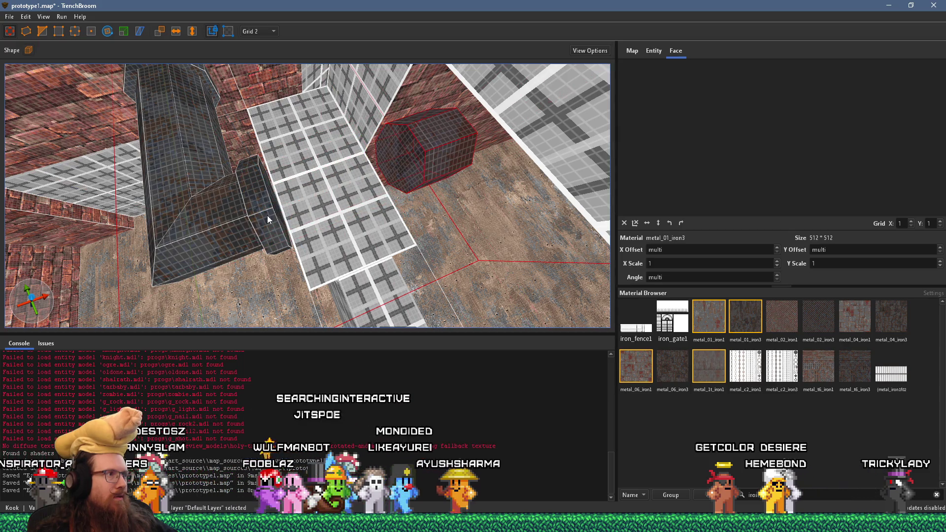
pyautogui.scroll(-5, 267, 215)
pyautogui.moveTo(277, 268); pyautogui.dragTo(277, 271)
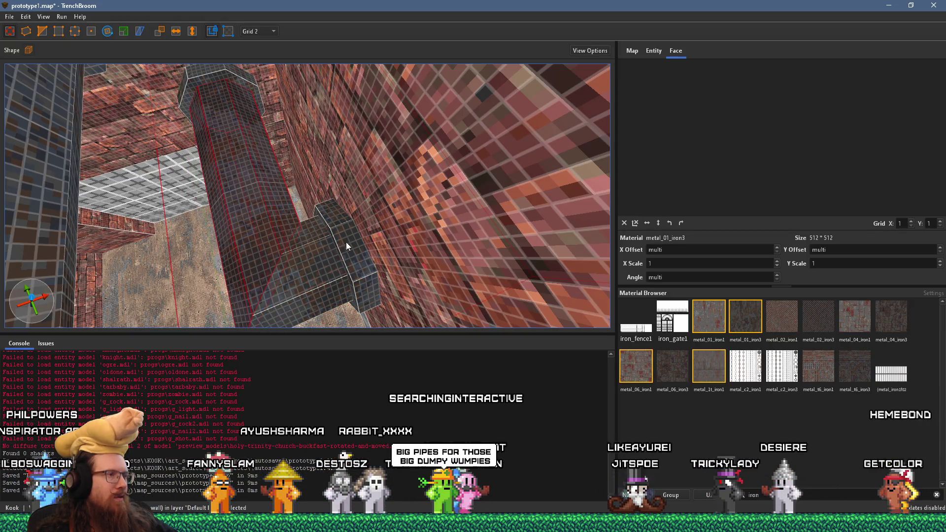
pyautogui.scroll(-5, 346, 241)
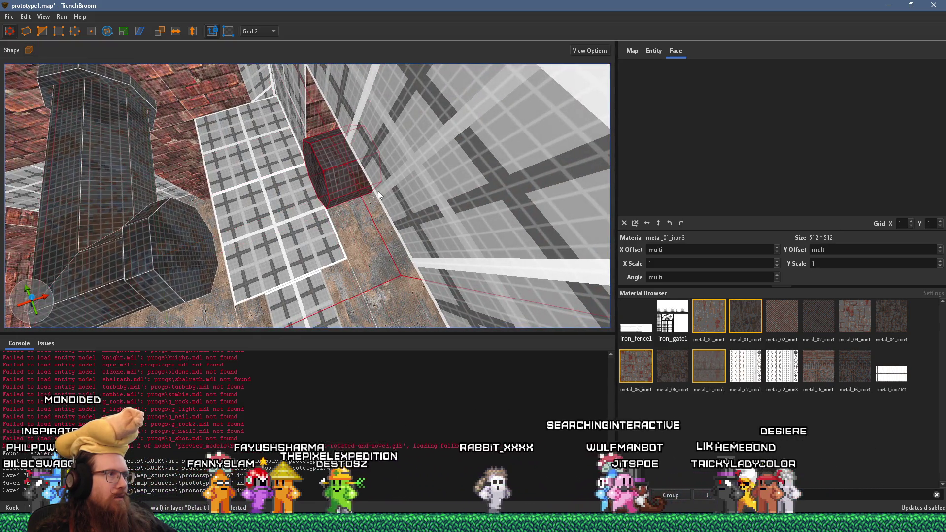
# Delete the dark box brush and drag out a short octagonal pipe stub from the brick wall.
pyautogui.press('Delete')
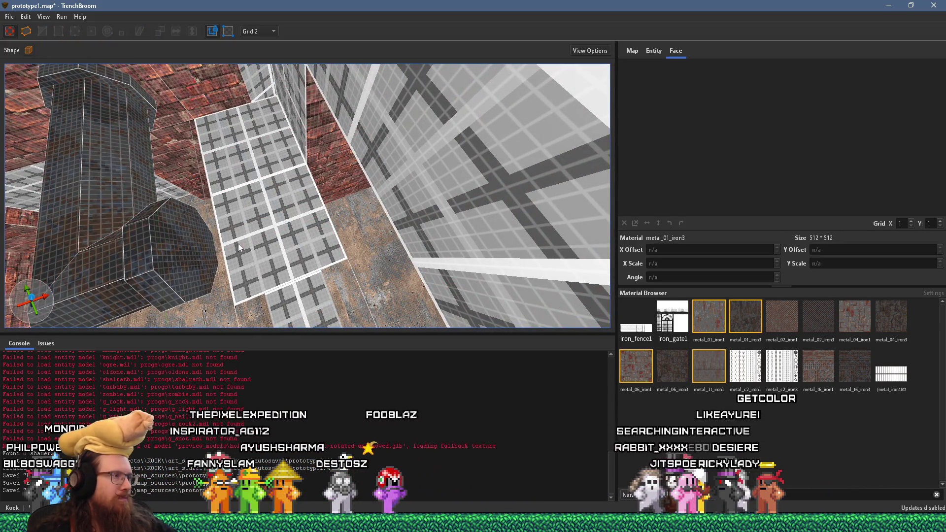
pyautogui.moveTo(115, 288)
pyautogui.mouseDown()
pyautogui.moveTo(148, 270)
pyautogui.moveTo(380, 254)
pyautogui.mouseUp()
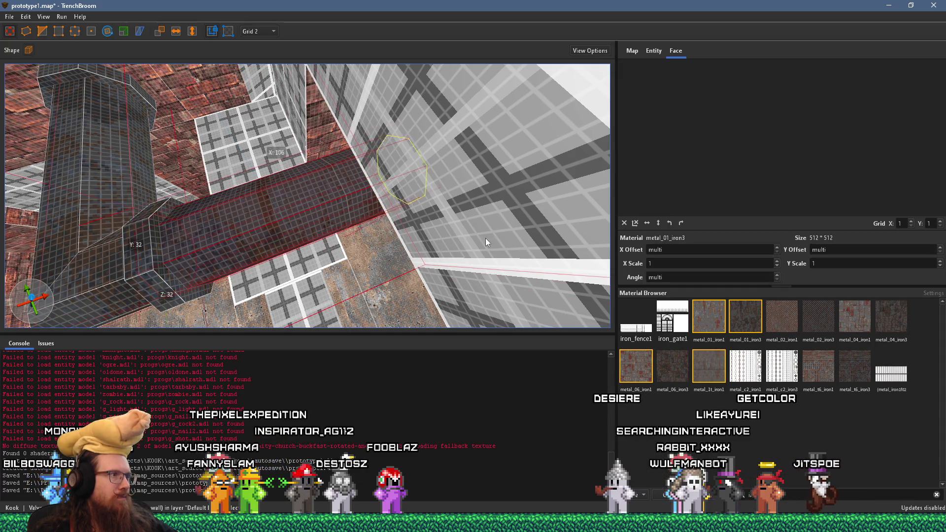
pyautogui.moveTo(90, 285)
pyautogui.mouseDown()
pyautogui.moveTo(353, 232)
pyautogui.moveTo(186, 256)
pyautogui.moveTo(207, 250)
pyautogui.moveTo(351, 232)
pyautogui.moveTo(283, 262)
pyautogui.moveTo(359, 244)
pyautogui.moveTo(350, 248)
pyautogui.mouseUp()
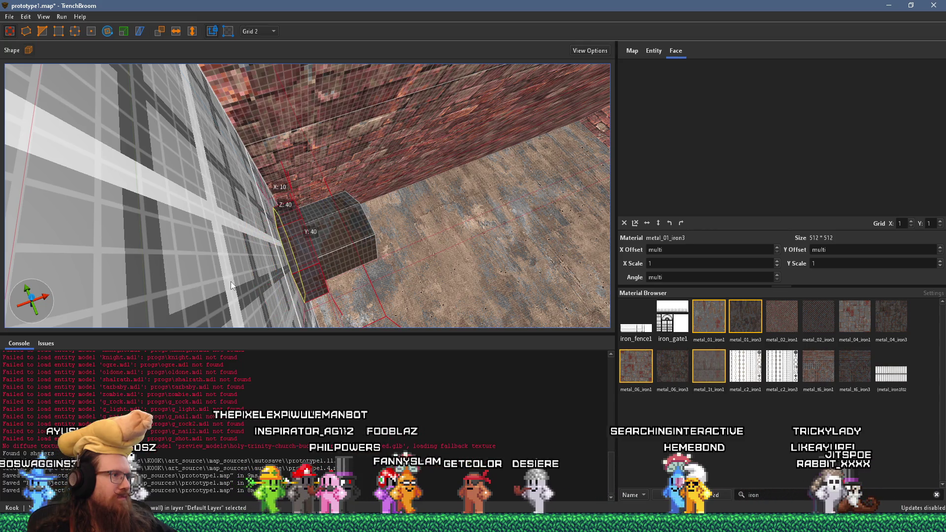
pyautogui.scroll(3, 305, 266)
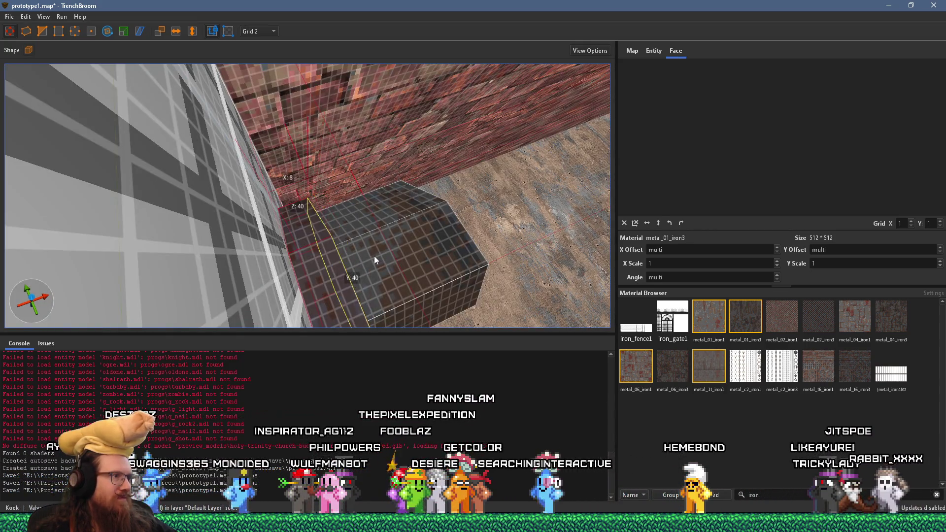
pyautogui.moveTo(372, 261)
pyautogui.mouseDown()
pyautogui.moveTo(296, 311)
pyautogui.moveTo(318, 267)
pyautogui.moveTo(303, 285)
pyautogui.moveTo(318, 265)
pyautogui.moveTo(302, 259)
pyautogui.moveTo(350, 234)
pyautogui.moveTo(303, 169)
pyautogui.moveTo(362, 191)
pyautogui.moveTo(185, 211)
pyautogui.mouseUp()
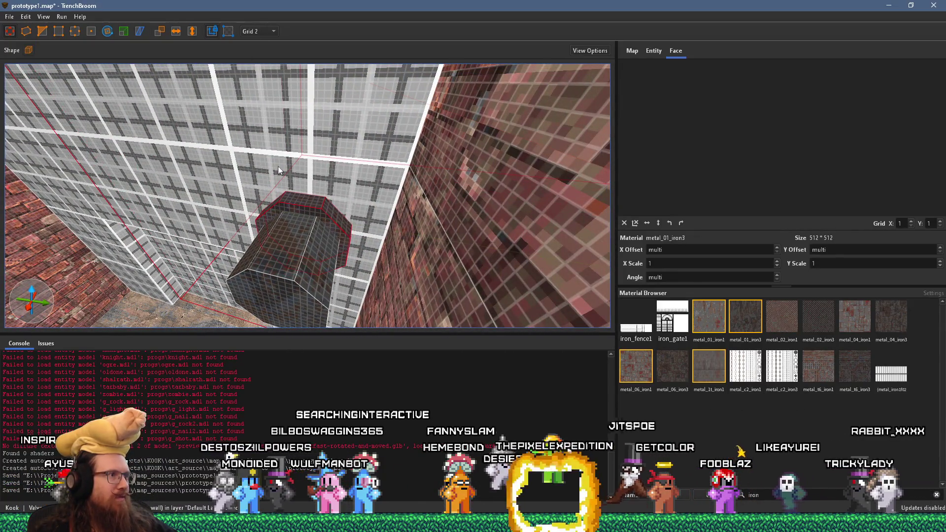
pyautogui.moveTo(308, 239)
pyautogui.mouseDown()
pyautogui.moveTo(305, 256)
pyautogui.moveTo(318, 265)
pyautogui.moveTo(311, 256)
pyautogui.moveTo(319, 255)
pyautogui.moveTo(303, 258)
pyautogui.moveTo(333, 247)
pyautogui.moveTo(315, 210)
pyautogui.moveTo(299, 216)
pyautogui.moveTo(451, 327)
pyautogui.moveTo(350, 278)
pyautogui.moveTo(342, 196)
pyautogui.mouseUp()
pyautogui.scroll(2, 314, 258)
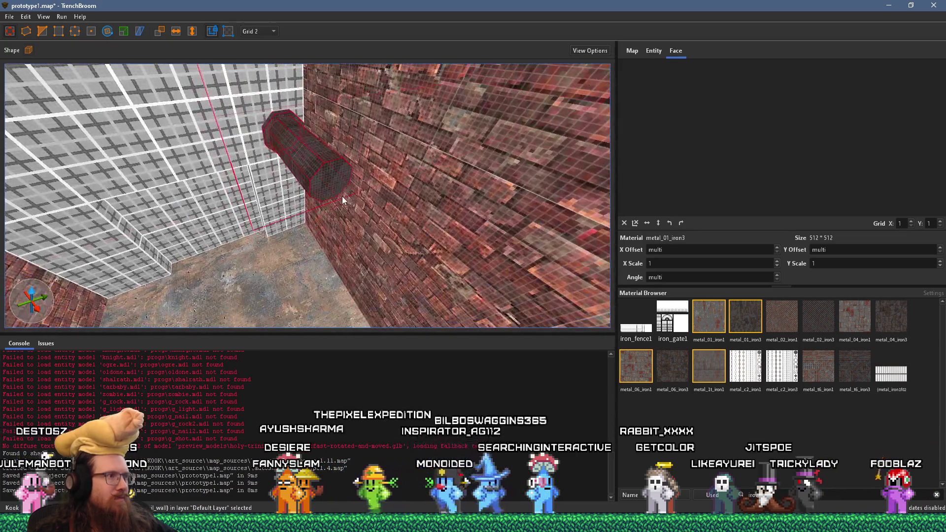
pyautogui.click(274, 124)
# Drag the pipe stub's end face so it stretches across the full brick wall.
pyautogui.moveTo(275, 127)
pyautogui.mouseDown()
pyautogui.moveTo(352, 194)
pyautogui.moveTo(614, 369)
pyautogui.moveTo(252, 125)
pyautogui.moveTo(427, 224)
pyautogui.moveTo(377, 247)
pyautogui.moveTo(279, 223)
pyautogui.moveTo(277, 209)
pyautogui.moveTo(303, 187)
pyautogui.mouseUp()
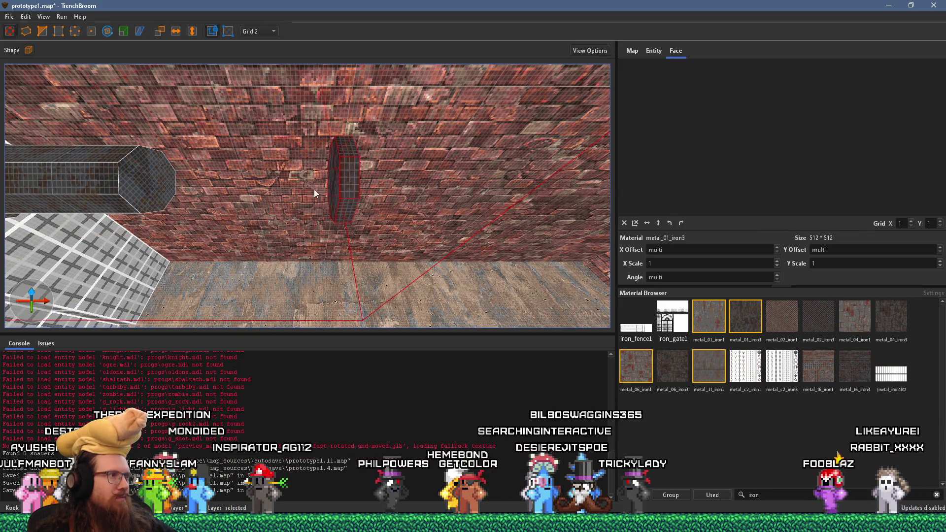
pyautogui.moveTo(152, 175)
pyautogui.mouseDown()
pyautogui.moveTo(522, 184)
pyautogui.moveTo(383, 168)
pyautogui.moveTo(226, 128)
pyautogui.moveTo(162, 161)
pyautogui.moveTo(387, 147)
pyautogui.moveTo(220, 146)
pyautogui.moveTo(590, 187)
pyautogui.moveTo(199, 144)
pyautogui.mouseUp()
pyautogui.moveTo(522, 174)
pyautogui.mouseDown()
pyautogui.moveTo(211, 161)
pyautogui.moveTo(477, 192)
pyautogui.moveTo(501, 193)
pyautogui.moveTo(93, 147)
pyautogui.moveTo(488, 190)
pyautogui.mouseUp()
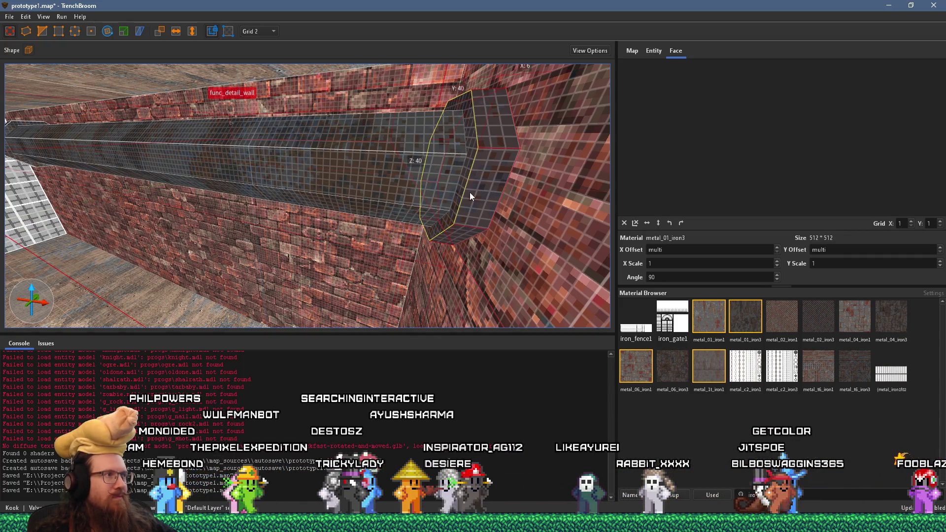
# Select a pipe face to check its metal_01_iron3 texture offsets.
pyautogui.moveTo(421, 194)
pyautogui.mouseDown()
pyautogui.moveTo(424, 204)
pyautogui.moveTo(485, 199)
pyautogui.moveTo(443, 188)
pyautogui.moveTo(424, 204)
pyautogui.moveTo(332, 203)
pyautogui.moveTo(273, 171)
pyautogui.mouseUp()
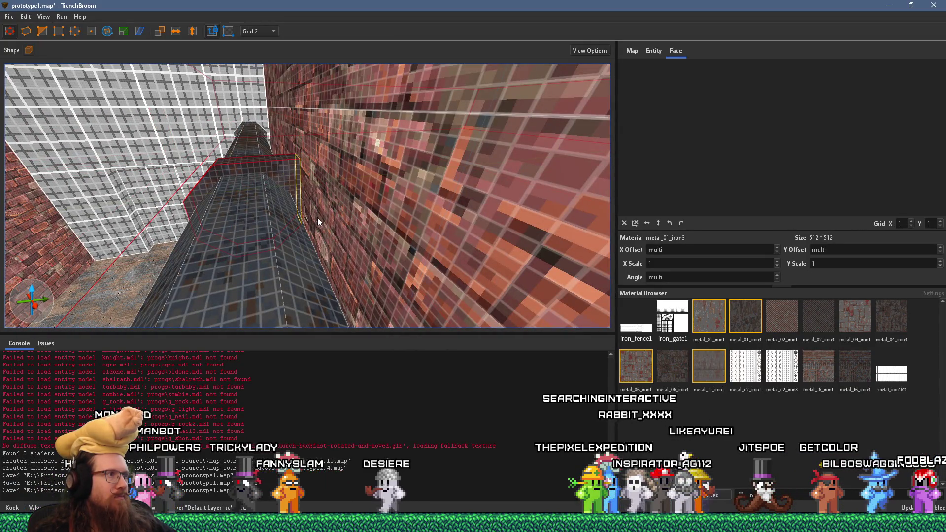
pyautogui.moveTo(292, 238)
pyautogui.mouseDown()
pyautogui.moveTo(418, 175)
pyautogui.moveTo(406, 193)
pyautogui.moveTo(301, 208)
pyautogui.moveTo(287, 166)
pyautogui.moveTo(372, 165)
pyautogui.moveTo(344, 205)
pyautogui.moveTo(423, 191)
pyautogui.moveTo(383, 82)
pyautogui.moveTo(388, 154)
pyautogui.moveTo(332, 127)
pyautogui.moveTo(255, 127)
pyautogui.mouseUp()
pyautogui.keyDown('shift'); pyautogui.click(439, 183); pyautogui.keyUp('shift')
pyautogui.moveTo(254, 160); pyautogui.dragTo(436, 144)
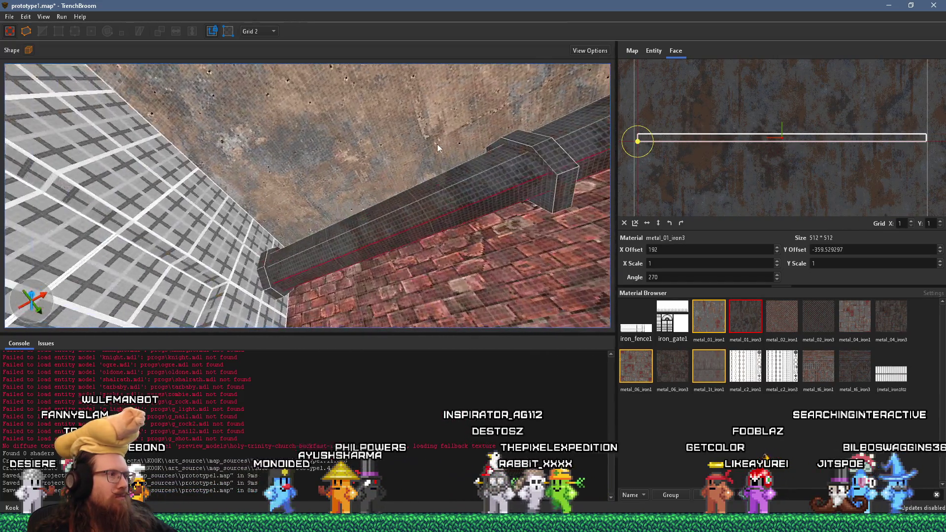
# Inspect the right pipe section from above, then deselect it.
pyautogui.moveTo(297, 244)
pyautogui.mouseDown()
pyautogui.moveTo(249, 241)
pyautogui.moveTo(356, 259)
pyautogui.moveTo(437, 218)
pyautogui.moveTo(433, 202)
pyautogui.moveTo(388, 245)
pyautogui.moveTo(433, 251)
pyautogui.moveTo(422, 304)
pyautogui.moveTo(341, 330)
pyautogui.moveTo(350, 347)
pyautogui.mouseUp()
pyautogui.click(454, 201)
pyautogui.moveTo(454, 196)
pyautogui.mouseDown()
pyautogui.moveTo(99, 210)
pyautogui.moveTo(234, 226)
pyautogui.moveTo(316, 257)
pyautogui.mouseUp()
pyautogui.press('Escape')
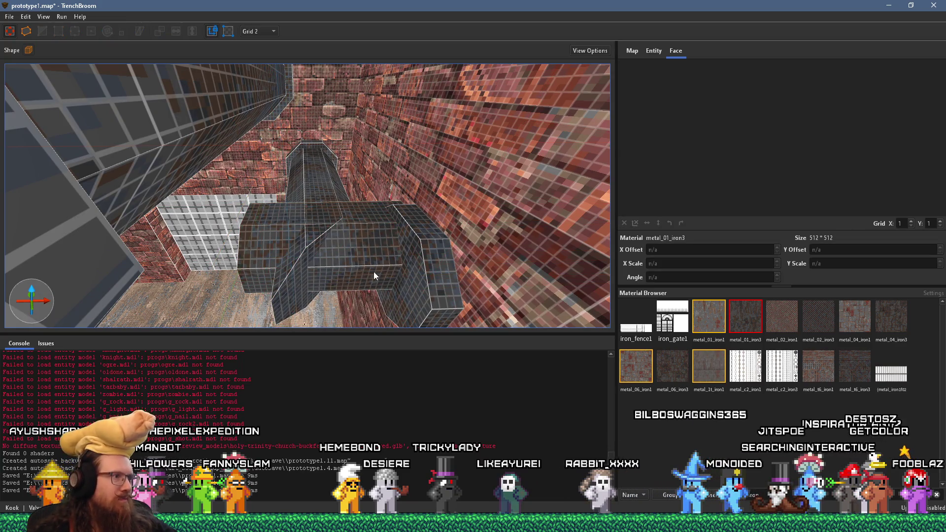
# Shorten the slanted pipe's end so its Y drops from 100 to 95.37.
pyautogui.click(303, 292)
pyautogui.moveTo(308, 262); pyautogui.dragTo(308, 243)
pyautogui.scroll(5, 308, 243)
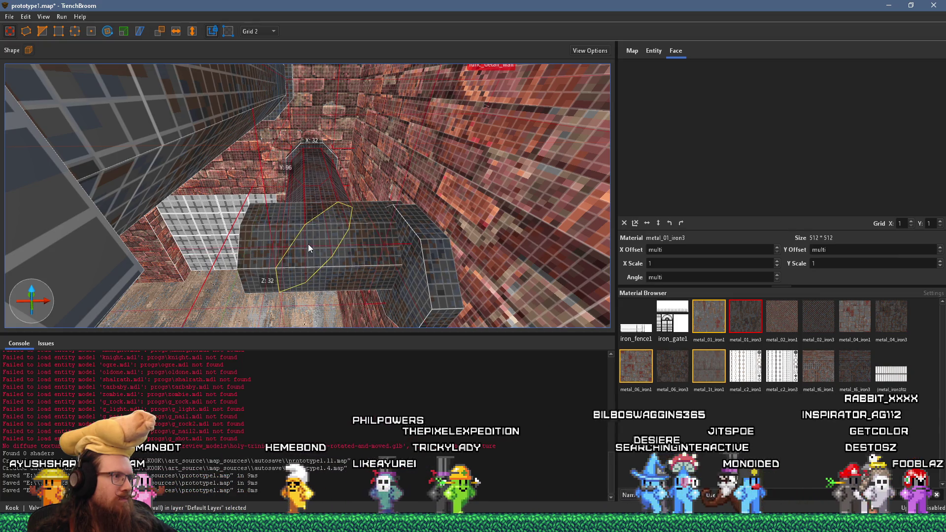
pyautogui.moveTo(382, 273)
pyautogui.mouseDown()
pyautogui.moveTo(305, 252)
pyautogui.moveTo(276, 198)
pyautogui.mouseUp()
# Switch brush editing mode and inspect the small block beside the pillar, then deselect it.
pyautogui.click(48, 30)
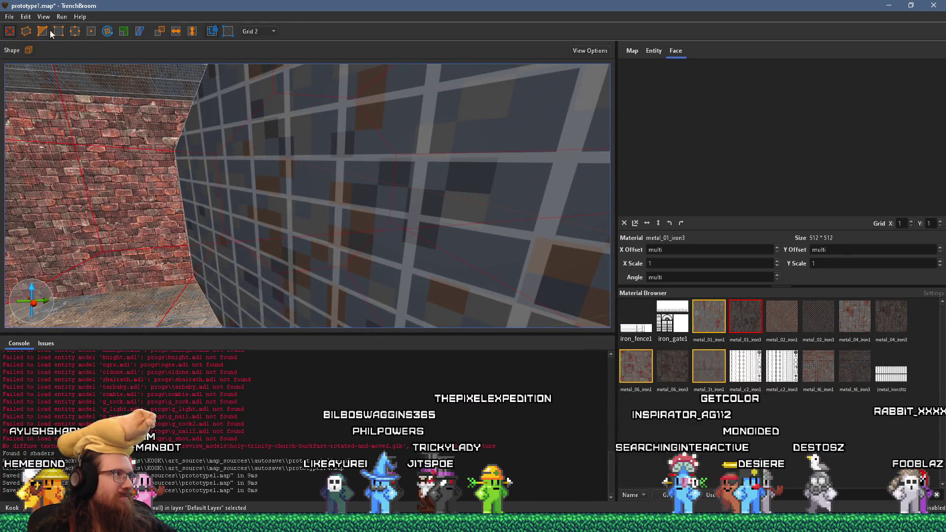
pyautogui.moveTo(373, 156); pyautogui.dragTo(420, 186)
pyautogui.scroll(-5, 414, 180)
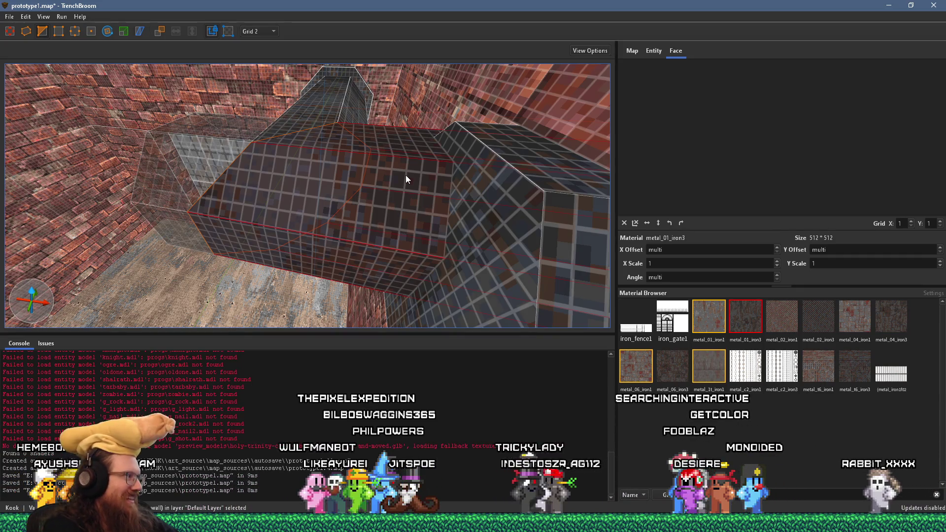
pyautogui.moveTo(347, 183)
pyautogui.mouseDown()
pyautogui.moveTo(367, 204)
pyautogui.moveTo(345, 191)
pyautogui.moveTo(360, 227)
pyautogui.mouseUp()
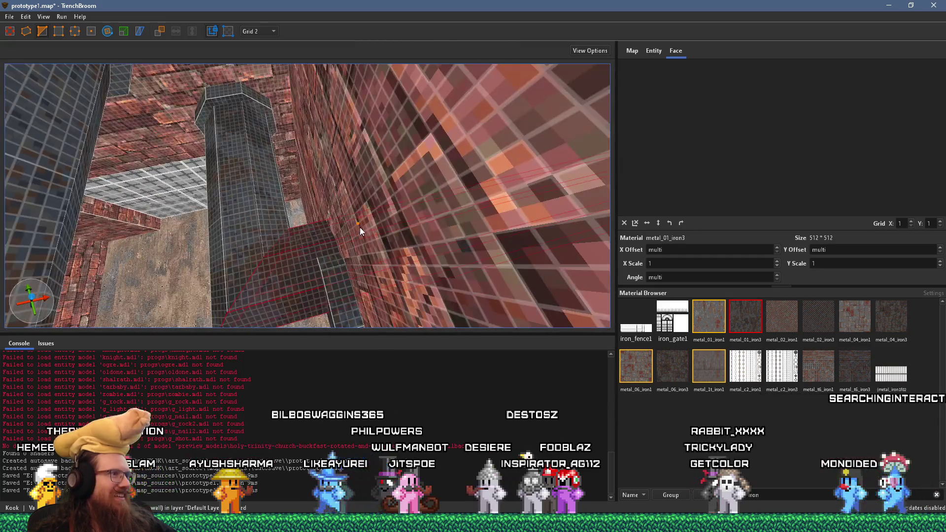
pyautogui.click(339, 289)
pyautogui.moveTo(324, 248)
pyautogui.mouseDown()
pyautogui.moveTo(328, 259)
pyautogui.moveTo(336, 185)
pyautogui.moveTo(350, 218)
pyautogui.moveTo(381, 203)
pyautogui.moveTo(370, 202)
pyautogui.moveTo(371, 233)
pyautogui.moveTo(363, 174)
pyautogui.moveTo(382, 163)
pyautogui.moveTo(365, 152)
pyautogui.moveTo(368, 164)
pyautogui.moveTo(303, 194)
pyautogui.moveTo(326, 209)
pyautogui.moveTo(334, 156)
pyautogui.moveTo(324, 144)
pyautogui.moveTo(345, 152)
pyautogui.moveTo(321, 116)
pyautogui.moveTo(320, 87)
pyautogui.moveTo(385, 108)
pyautogui.moveTo(360, 128)
pyautogui.moveTo(404, 155)
pyautogui.moveTo(338, 161)
pyautogui.moveTo(317, 146)
pyautogui.moveTo(313, 154)
pyautogui.moveTo(344, 273)
pyautogui.moveTo(389, 231)
pyautogui.mouseUp()
pyautogui.press('Escape')
# Check individual pipe faces, then select the whole func_detail_wall pipe and bring up its actions.
pyautogui.keyDown('shift'); pyautogui.click(327, 162); pyautogui.keyUp('shift')
pyautogui.keyDown('shift'); pyautogui.click(319, 149); pyautogui.keyUp('shift')
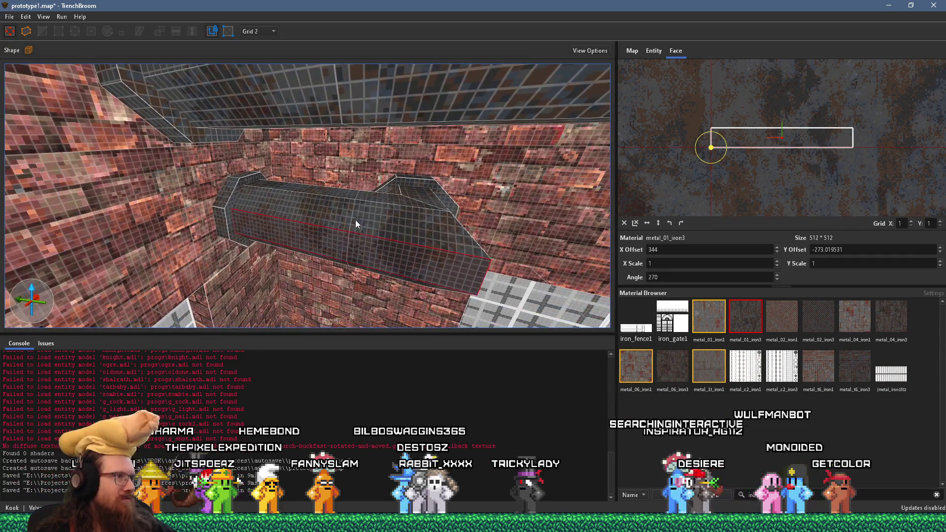
pyautogui.moveTo(359, 199)
pyautogui.mouseDown()
pyautogui.moveTo(254, 236)
pyautogui.moveTo(270, 158)
pyautogui.moveTo(381, 170)
pyautogui.moveTo(353, 197)
pyautogui.moveTo(384, 185)
pyautogui.moveTo(298, 190)
pyautogui.moveTo(345, 191)
pyautogui.moveTo(246, 230)
pyautogui.moveTo(293, 273)
pyautogui.moveTo(327, 360)
pyautogui.moveTo(303, 241)
pyautogui.moveTo(423, 259)
pyautogui.moveTo(391, 241)
pyautogui.moveTo(482, 227)
pyautogui.moveTo(433, 222)
pyautogui.mouseUp()
pyautogui.keyDown('shift'); pyautogui.click(255, 241); pyautogui.keyUp('shift')
pyautogui.doubleClick(396, 251)
pyautogui.rightClick(406, 220)
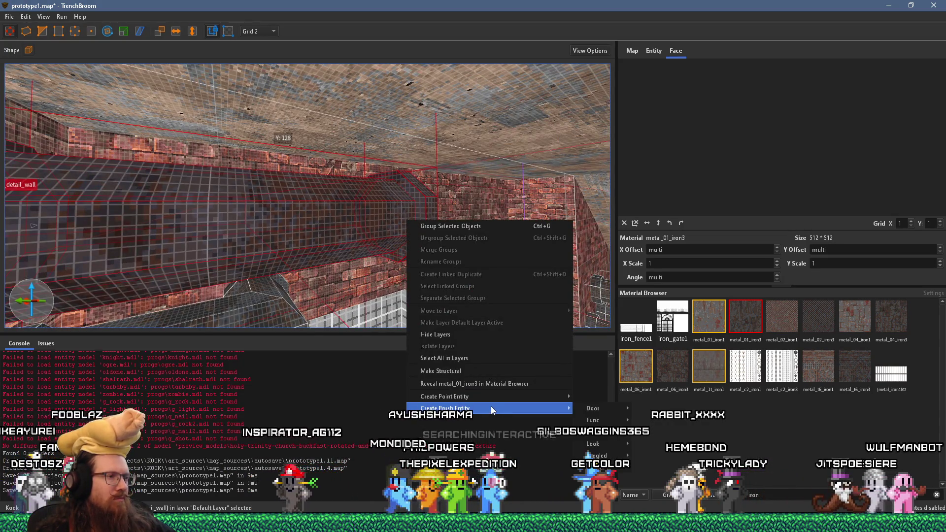
# Make the pipe brush a func_detail_wall entity and slide it along the wall.
pyautogui.moveTo(491, 409)
pyautogui.moveTo(593, 420)
pyautogui.click(670, 428)
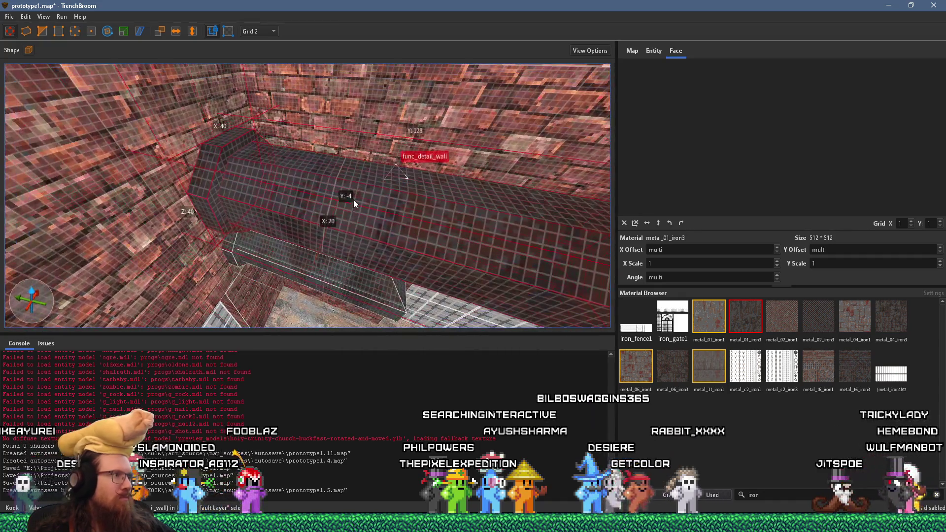
pyautogui.moveTo(353, 200)
pyautogui.mouseDown()
pyautogui.moveTo(352, 185)
pyautogui.moveTo(316, 167)
pyautogui.moveTo(286, 170)
pyautogui.mouseUp()
# Extend the pipe's end toward the right down the corridor.
pyautogui.scroll(6, 286, 170)
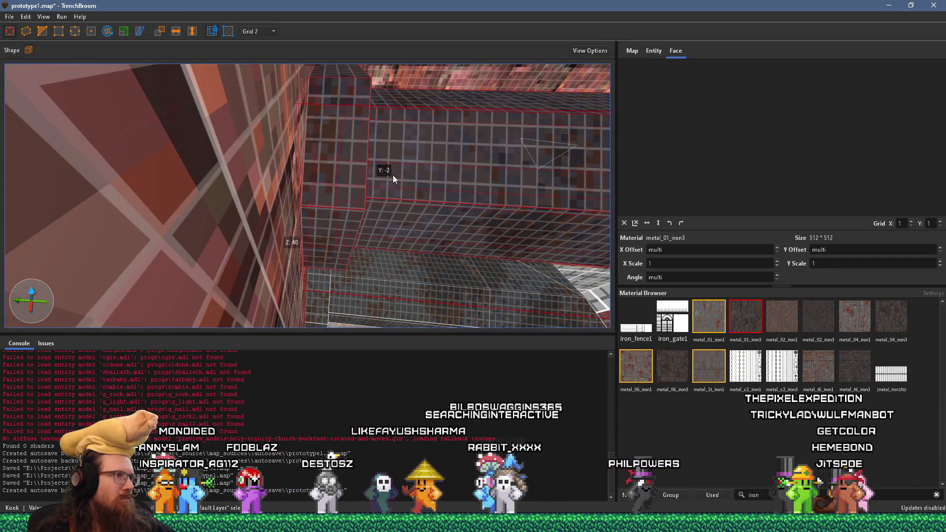
pyautogui.scroll(-5, 392, 176)
pyautogui.scroll(-6, 299, 162)
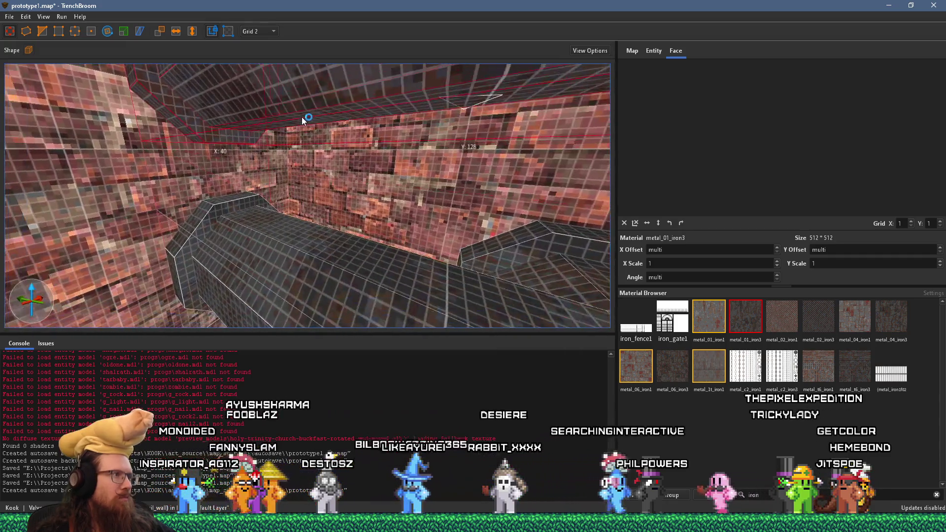
pyautogui.moveTo(331, 206)
pyautogui.mouseDown()
pyautogui.moveTo(211, 190)
pyautogui.moveTo(445, 220)
pyautogui.moveTo(285, 238)
pyautogui.mouseUp()
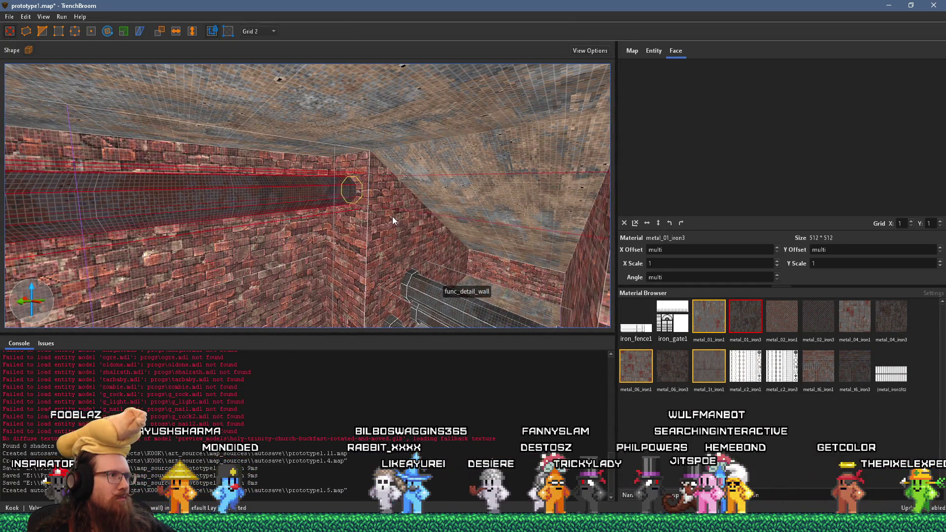
pyautogui.moveTo(386, 219)
pyautogui.mouseDown()
pyautogui.moveTo(197, 233)
pyautogui.moveTo(143, 215)
pyautogui.moveTo(110, 181)
pyautogui.mouseUp()
pyautogui.moveTo(320, 217)
pyautogui.mouseDown()
pyautogui.moveTo(596, 231)
pyautogui.moveTo(63, 178)
pyautogui.moveTo(602, 226)
pyautogui.mouseUp()
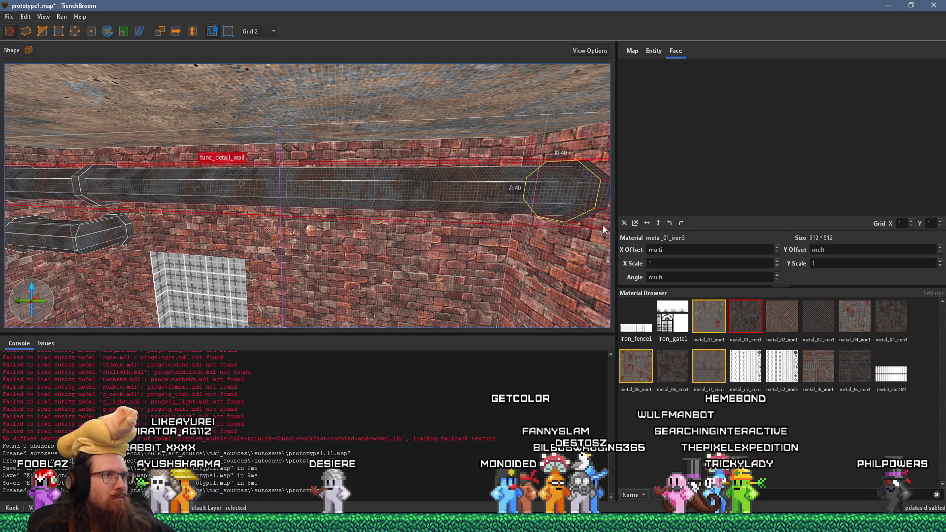
# Slide the pipe collar along the pipe and lengthen the short pipe segment to the right.
pyautogui.moveTo(362, 212); pyautogui.dragTo(293, 202)
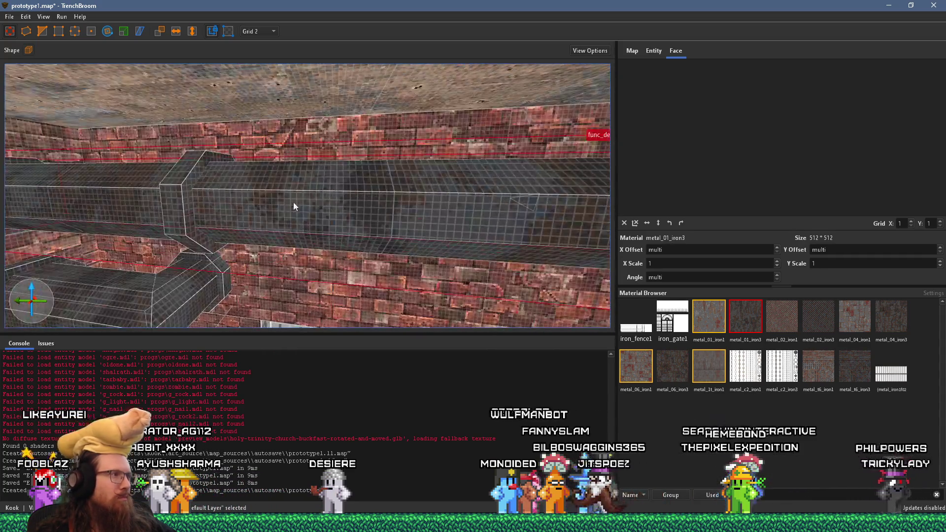
pyautogui.moveTo(182, 179); pyautogui.dragTo(280, 187)
pyautogui.moveTo(355, 179)
pyautogui.mouseDown()
pyautogui.moveTo(445, 200)
pyautogui.moveTo(378, 177)
pyautogui.moveTo(412, 185)
pyautogui.moveTo(412, 216)
pyautogui.moveTo(356, 182)
pyautogui.mouseUp()
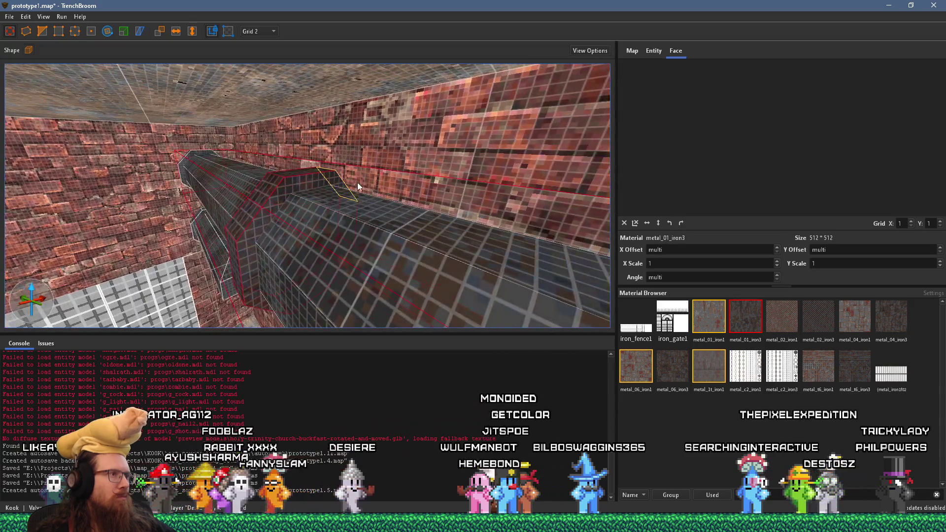
pyautogui.moveTo(437, 175); pyautogui.dragTo(372, 147)
pyautogui.moveTo(312, 123)
pyautogui.mouseDown()
pyautogui.moveTo(283, 155)
pyautogui.moveTo(316, 174)
pyautogui.moveTo(365, 144)
pyautogui.moveTo(357, 148)
pyautogui.moveTo(439, 170)
pyautogui.moveTo(385, 182)
pyautogui.moveTo(371, 197)
pyautogui.moveTo(262, 164)
pyautogui.mouseUp()
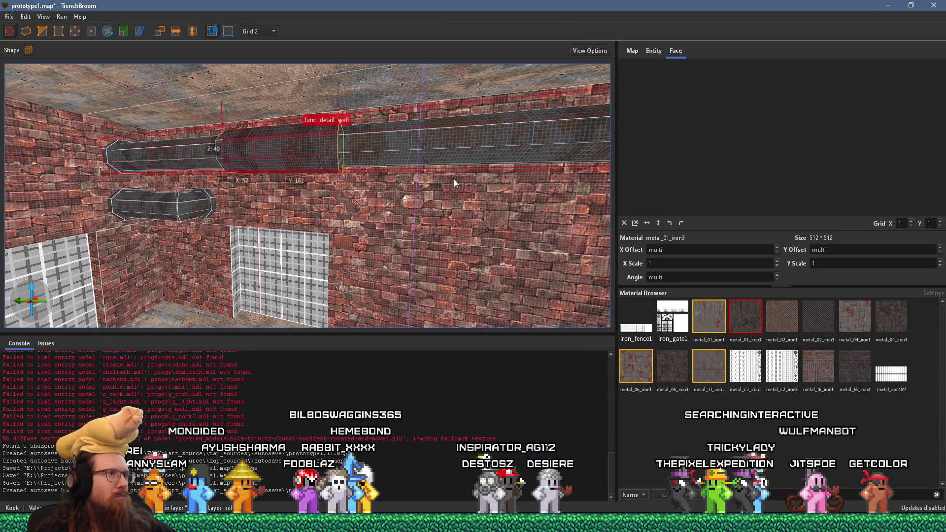
pyautogui.moveTo(455, 180); pyautogui.dragTo(432, 172)
pyautogui.moveTo(231, 164)
pyautogui.mouseDown()
pyautogui.moveTo(566, 190)
pyautogui.moveTo(498, 220)
pyautogui.moveTo(457, 224)
pyautogui.moveTo(230, 206)
pyautogui.moveTo(277, 181)
pyautogui.moveTo(312, 193)
pyautogui.moveTo(366, 333)
pyautogui.moveTo(303, 200)
pyautogui.moveTo(363, 219)
pyautogui.moveTo(300, 212)
pyautogui.moveTo(314, 240)
pyautogui.mouseUp()
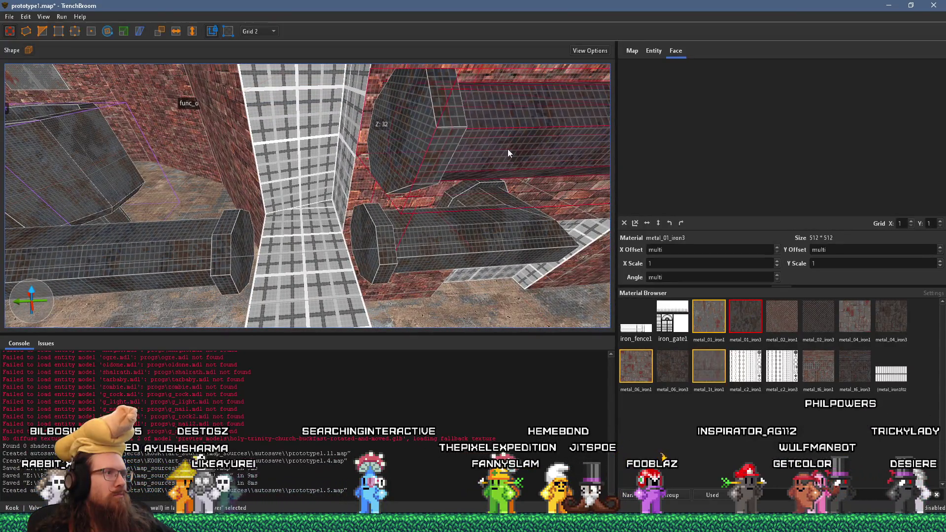
# Duplicate the right-hand pipe to the upper left and stretch the copy to 470 units.
pyautogui.moveTo(420, 141)
pyautogui.mouseDown()
pyautogui.moveTo(449, 158)
pyautogui.moveTo(209, 161)
pyautogui.moveTo(395, 143)
pyautogui.moveTo(426, 126)
pyautogui.moveTo(159, 149)
pyautogui.mouseUp()
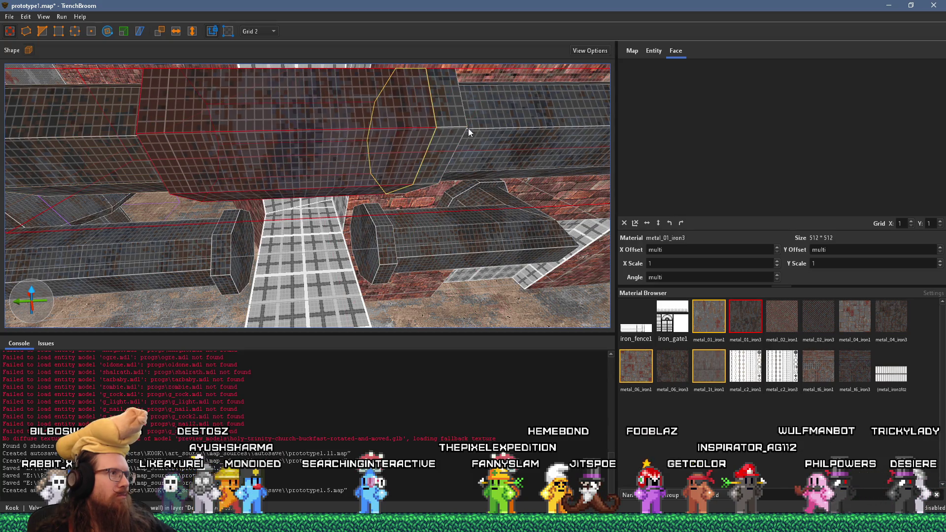
pyautogui.moveTo(465, 129)
pyautogui.mouseDown()
pyautogui.moveTo(187, 144)
pyautogui.moveTo(380, 164)
pyautogui.mouseUp()
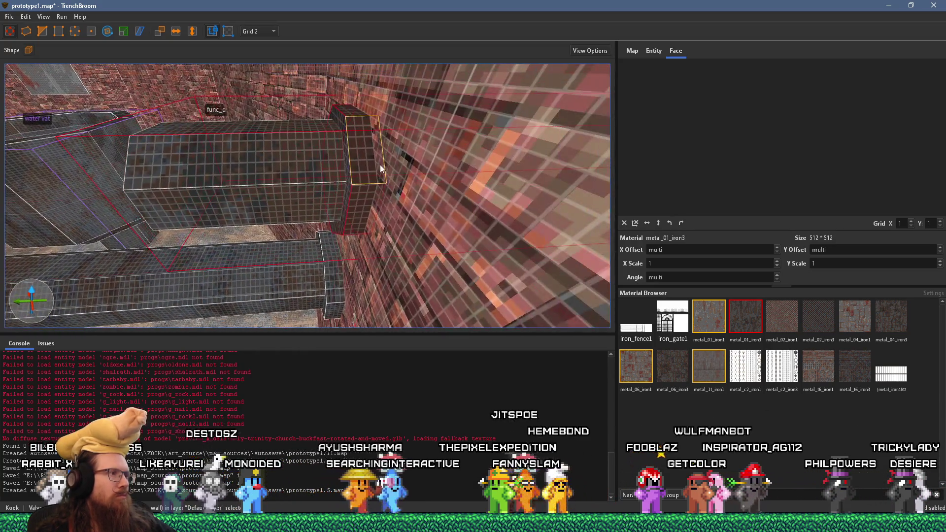
pyautogui.moveTo(296, 173)
pyautogui.mouseDown()
pyautogui.moveTo(504, 178)
pyautogui.moveTo(433, 191)
pyautogui.mouseUp()
pyautogui.scroll(-3, 433, 191)
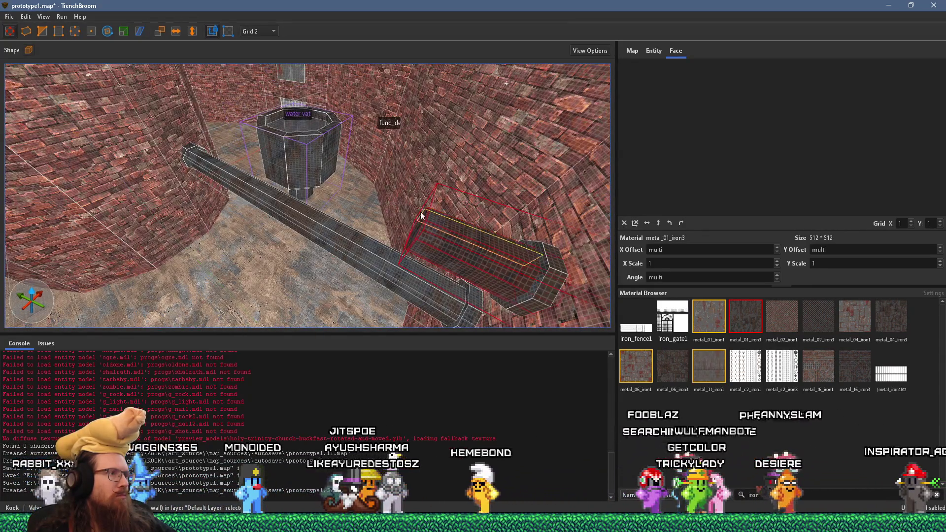
pyautogui.moveTo(418, 223); pyautogui.dragTo(141, 130)
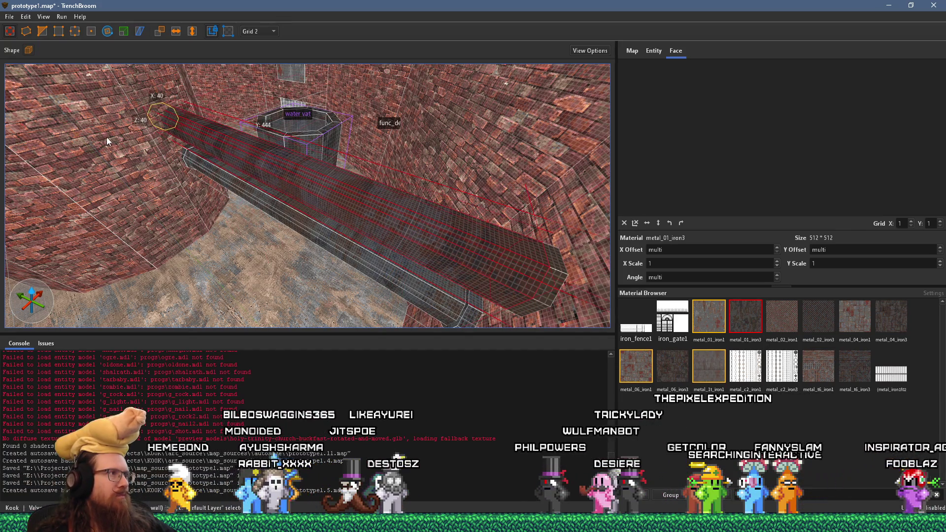
# Shift the octagonal pipe end left to meet the other pipe, then deselect everything.
pyautogui.moveTo(159, 138)
pyautogui.mouseDown()
pyautogui.moveTo(372, 194)
pyautogui.moveTo(315, 168)
pyautogui.moveTo(373, 196)
pyautogui.moveTo(252, 192)
pyautogui.mouseUp()
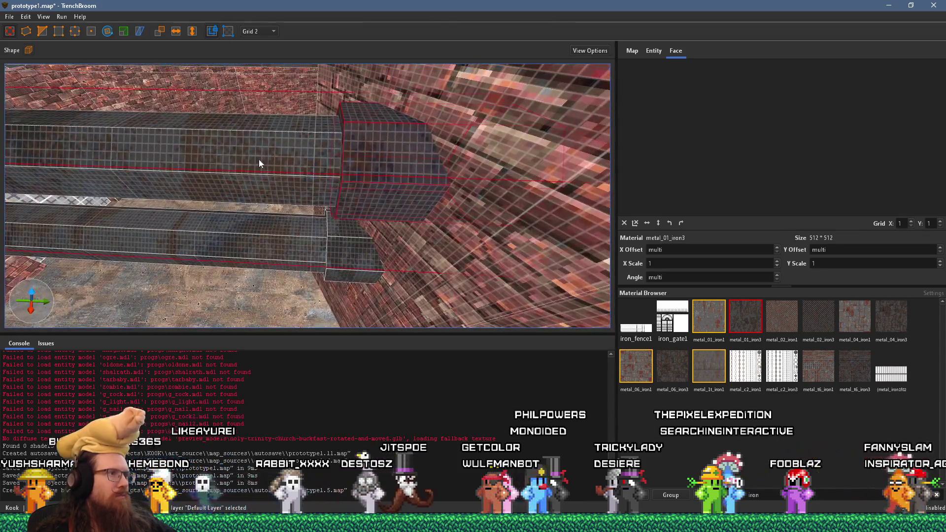
pyautogui.moveTo(593, 168); pyautogui.dragTo(520, 169)
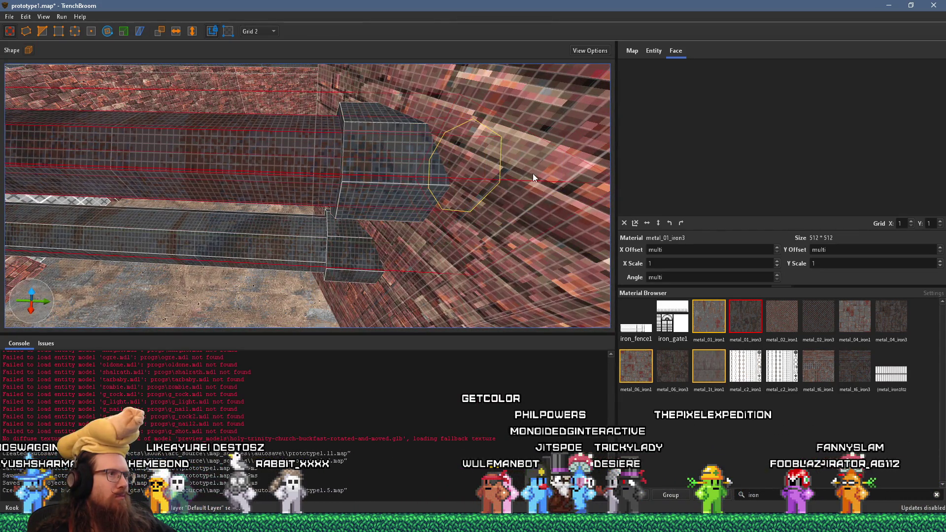
pyautogui.press('Escape')
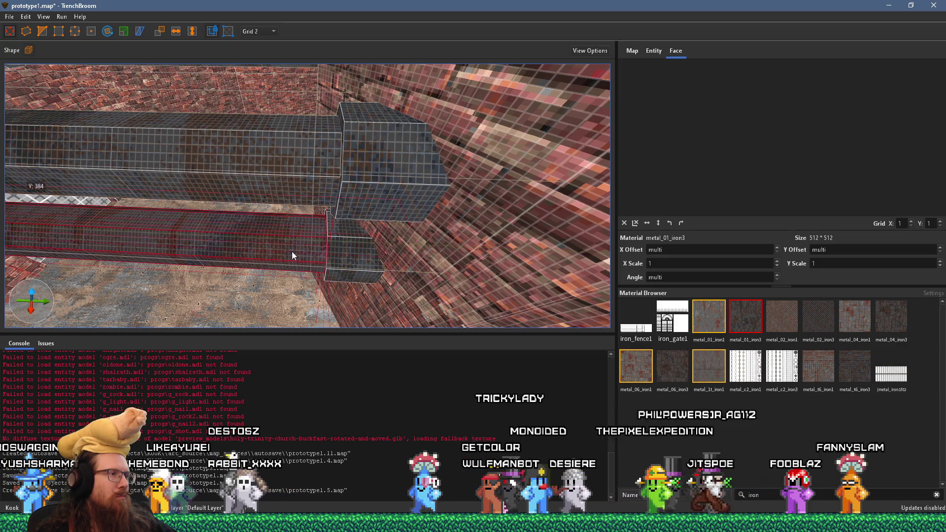
pyautogui.moveTo(343, 236)
pyautogui.mouseDown()
pyautogui.moveTo(286, 192)
pyautogui.moveTo(317, 119)
pyautogui.moveTo(321, 133)
pyautogui.moveTo(388, 173)
pyautogui.moveTo(405, 199)
pyautogui.moveTo(297, 219)
pyautogui.moveTo(332, 246)
pyautogui.moveTo(308, 265)
pyautogui.moveTo(356, 235)
pyautogui.moveTo(368, 302)
pyautogui.moveTo(389, 292)
pyautogui.mouseUp()
pyautogui.moveTo(286, 273)
pyautogui.mouseDown()
pyautogui.moveTo(310, 284)
pyautogui.moveTo(379, 276)
pyautogui.moveTo(348, 302)
pyautogui.moveTo(255, 259)
pyautogui.moveTo(258, 248)
pyautogui.moveTo(285, 252)
pyautogui.moveTo(355, 179)
pyautogui.moveTo(376, 298)
pyautogui.moveTo(347, 244)
pyautogui.moveTo(333, 258)
pyautogui.moveTo(356, 333)
pyautogui.moveTo(360, 287)
pyautogui.mouseUp()
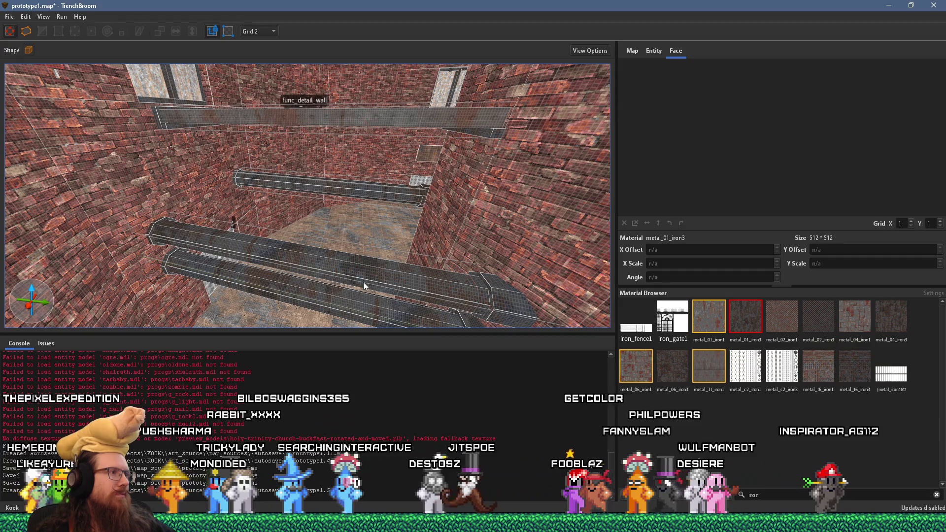
pyautogui.moveTo(370, 276)
pyautogui.mouseDown()
pyautogui.moveTo(355, 239)
pyautogui.moveTo(321, 224)
pyautogui.moveTo(362, 262)
pyautogui.moveTo(261, 224)
pyautogui.moveTo(289, 225)
pyautogui.moveTo(288, 206)
pyautogui.moveTo(282, 248)
pyautogui.moveTo(180, 220)
pyautogui.moveTo(151, 174)
pyautogui.moveTo(62, 140)
pyautogui.moveTo(230, 174)
pyautogui.moveTo(66, 169)
pyautogui.moveTo(268, 170)
pyautogui.moveTo(382, 218)
pyautogui.moveTo(312, 188)
pyautogui.moveTo(255, 225)
pyautogui.moveTo(349, 286)
pyautogui.moveTo(443, 266)
pyautogui.mouseUp()
pyautogui.moveTo(388, 200); pyautogui.dragTo(331, 216)
pyautogui.moveTo(368, 247)
pyautogui.mouseDown()
pyautogui.moveTo(410, 241)
pyautogui.moveTo(254, 185)
pyautogui.moveTo(323, 215)
pyautogui.moveTo(256, 230)
pyautogui.moveTo(295, 236)
pyautogui.moveTo(322, 226)
pyautogui.moveTo(291, 216)
pyautogui.moveTo(170, 230)
pyautogui.moveTo(342, 229)
pyautogui.moveTo(482, 261)
pyautogui.moveTo(375, 238)
pyautogui.moveTo(386, 257)
pyautogui.moveTo(498, 250)
pyautogui.moveTo(273, 178)
pyautogui.moveTo(383, 229)
pyautogui.moveTo(214, 207)
pyautogui.moveTo(265, 234)
pyautogui.moveTo(253, 246)
pyautogui.mouseUp()
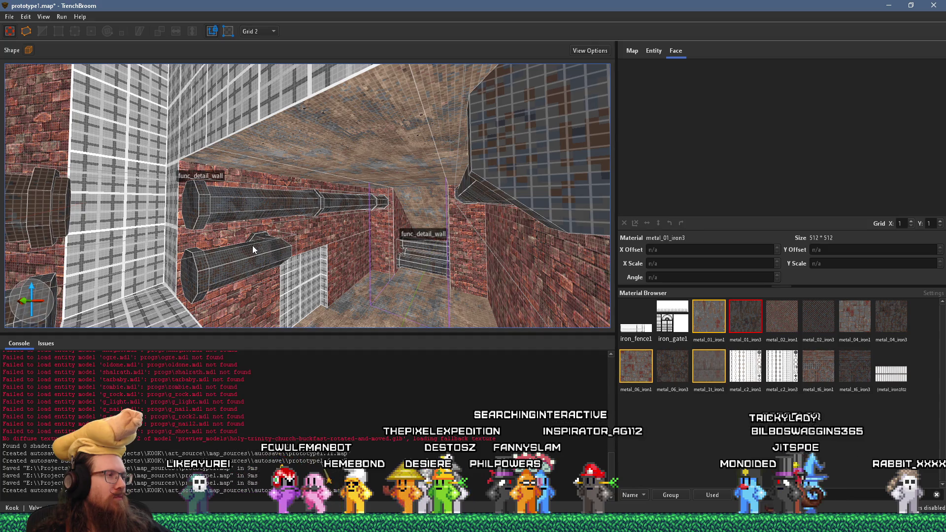
pyautogui.moveTo(253, 245)
pyautogui.mouseDown()
pyautogui.moveTo(226, 249)
pyautogui.moveTo(241, 249)
pyautogui.moveTo(227, 258)
pyautogui.moveTo(157, 262)
pyautogui.moveTo(242, 250)
pyautogui.moveTo(410, 290)
pyautogui.moveTo(374, 268)
pyautogui.moveTo(455, 317)
pyautogui.mouseUp()
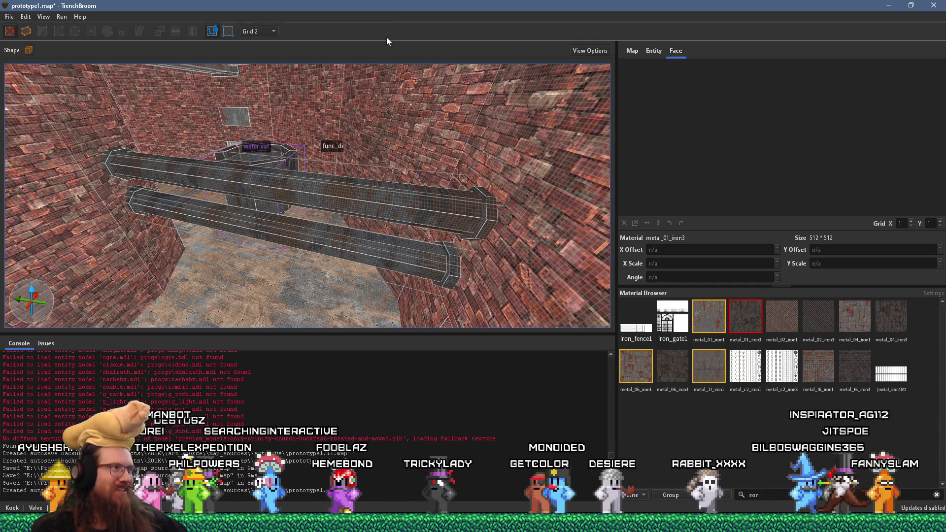
# Raise the selected metal pipe higher on the brick wall.
pyautogui.moveTo(463, 187); pyautogui.dragTo(480, 184)
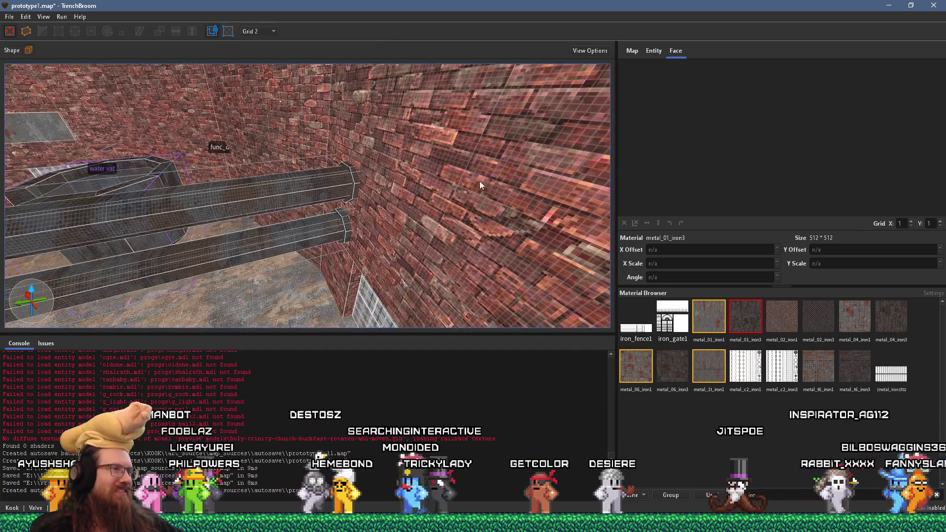
pyautogui.moveTo(328, 171)
pyautogui.mouseDown()
pyautogui.moveTo(430, 112)
pyautogui.moveTo(381, 127)
pyautogui.mouseUp()
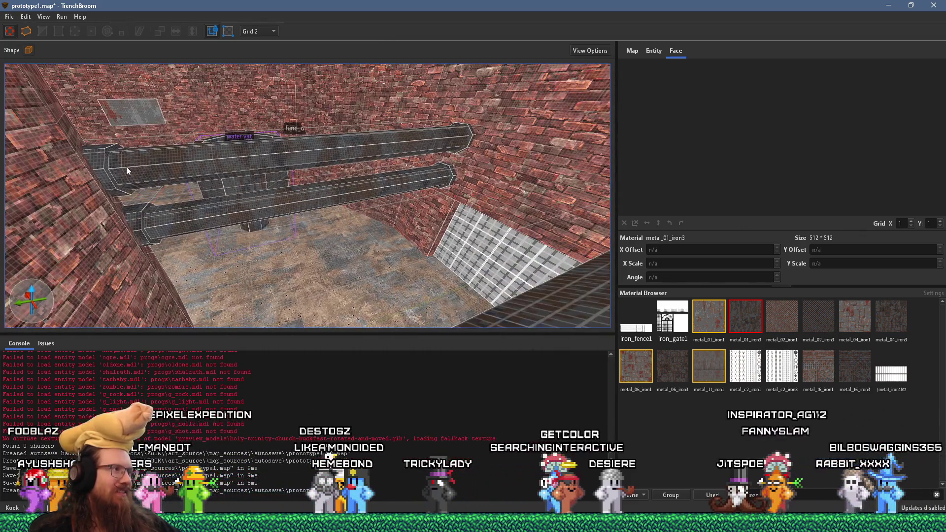
pyautogui.moveTo(471, 133)
pyautogui.mouseDown()
pyautogui.moveTo(413, 123)
pyautogui.moveTo(238, 143)
pyautogui.mouseUp()
pyautogui.moveTo(312, 222)
pyautogui.mouseDown()
pyautogui.moveTo(315, 237)
pyautogui.moveTo(312, 159)
pyautogui.mouseUp()
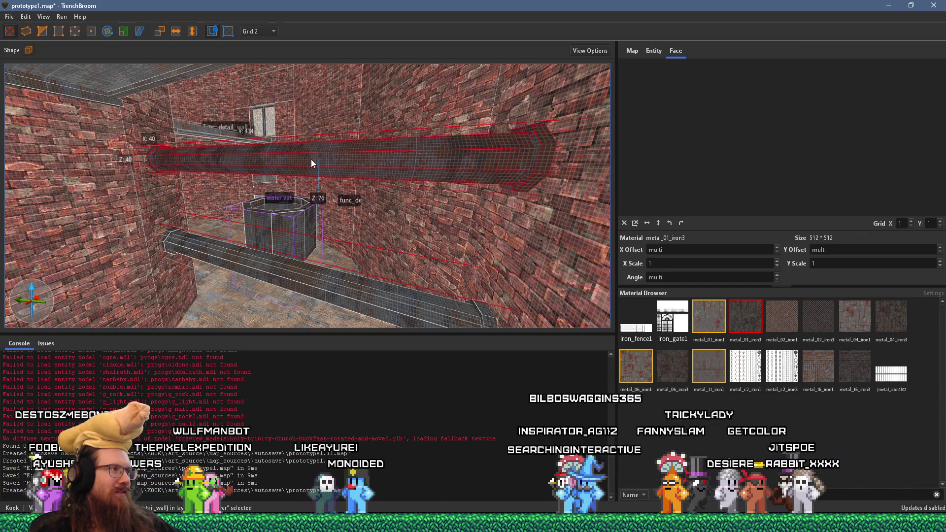
pyautogui.moveTo(312, 163)
pyautogui.mouseDown()
pyautogui.moveTo(267, 172)
pyautogui.moveTo(156, 165)
pyautogui.moveTo(161, 155)
pyautogui.moveTo(279, 145)
pyautogui.moveTo(416, 155)
pyautogui.moveTo(328, 131)
pyautogui.moveTo(283, 141)
pyautogui.moveTo(318, 148)
pyautogui.moveTo(293, 169)
pyautogui.moveTo(239, 139)
pyautogui.mouseUp()
# Lengthen the pipe to the right and set the Rotate tool's centre height to 198.
pyautogui.moveTo(319, 145)
pyautogui.mouseDown()
pyautogui.moveTo(492, 157)
pyautogui.moveTo(374, 141)
pyautogui.mouseUp()
pyautogui.scroll(5, 463, 159)
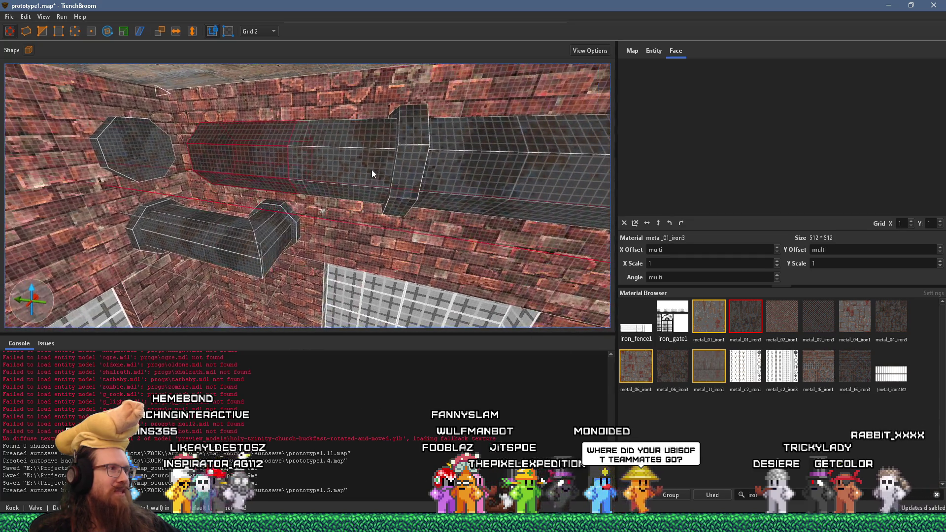
pyautogui.moveTo(394, 166); pyautogui.dragTo(317, 136)
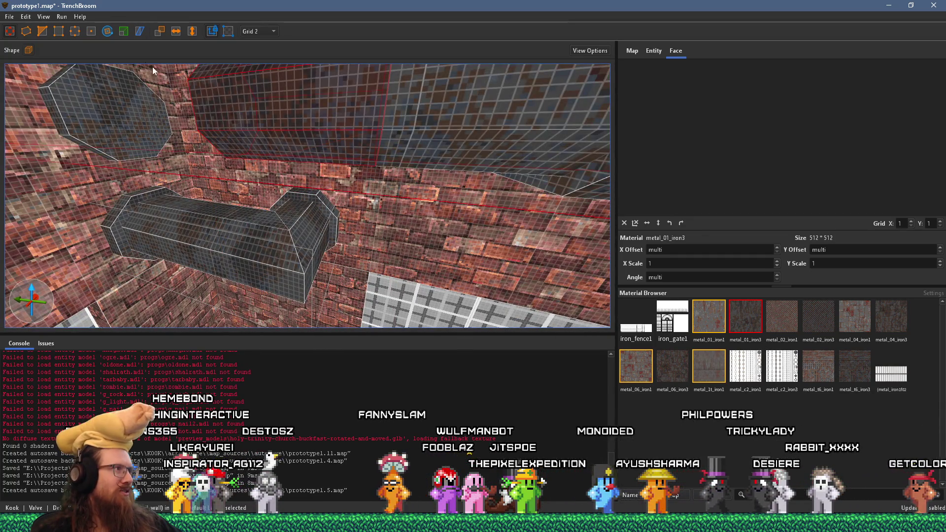
pyautogui.click(108, 32)
pyautogui.moveTo(327, 111)
pyautogui.mouseDown()
pyautogui.moveTo(409, 160)
pyautogui.moveTo(362, 156)
pyautogui.moveTo(327, 94)
pyautogui.moveTo(320, 111)
pyautogui.moveTo(261, 121)
pyautogui.moveTo(347, 99)
pyautogui.moveTo(353, 89)
pyautogui.moveTo(368, 158)
pyautogui.moveTo(409, 179)
pyautogui.moveTo(362, 173)
pyautogui.moveTo(345, 122)
pyautogui.moveTo(345, 192)
pyautogui.moveTo(338, 133)
pyautogui.moveTo(338, 152)
pyautogui.moveTo(388, 158)
pyautogui.moveTo(367, 164)
pyautogui.mouseUp()
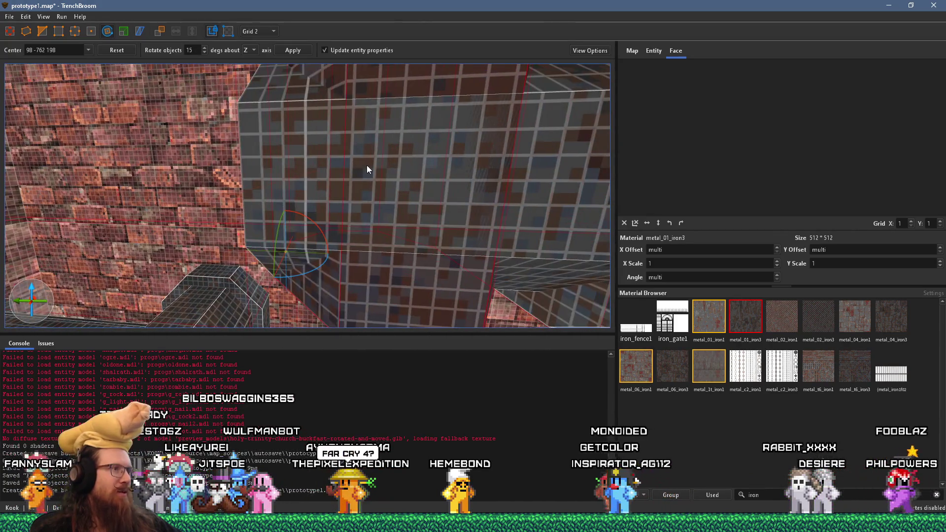
# Try cut points across the metal block, then drop the clip and clear the selection.
pyautogui.moveTo(422, 181); pyautogui.dragTo(401, 200)
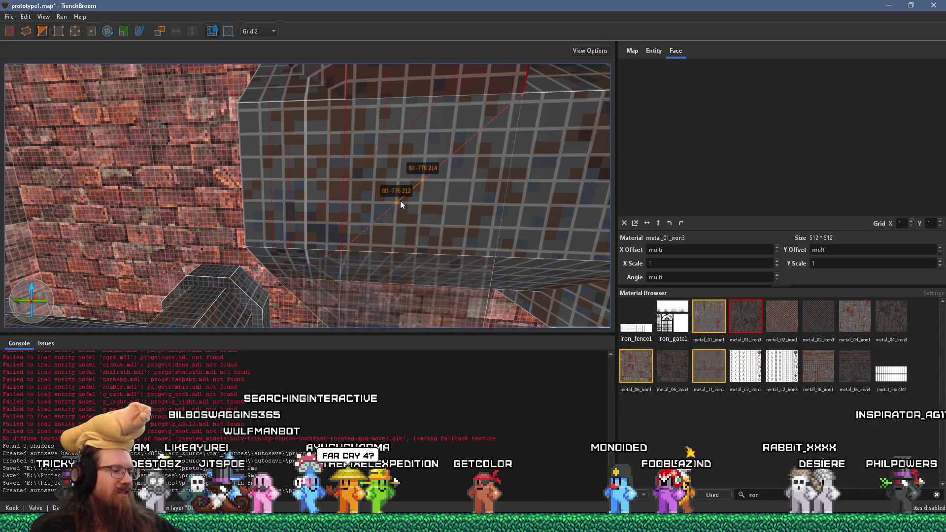
pyautogui.press('Escape')
pyautogui.click(478, 242)
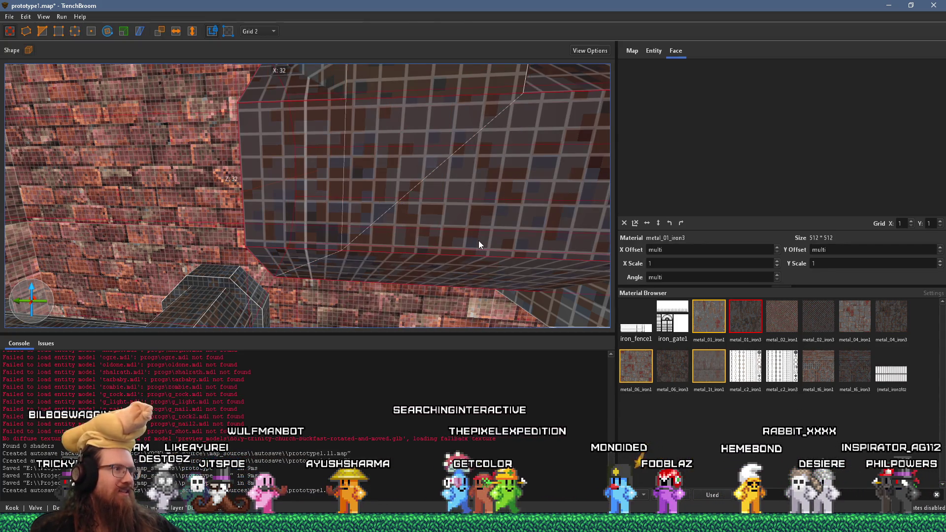
pyautogui.click(422, 180)
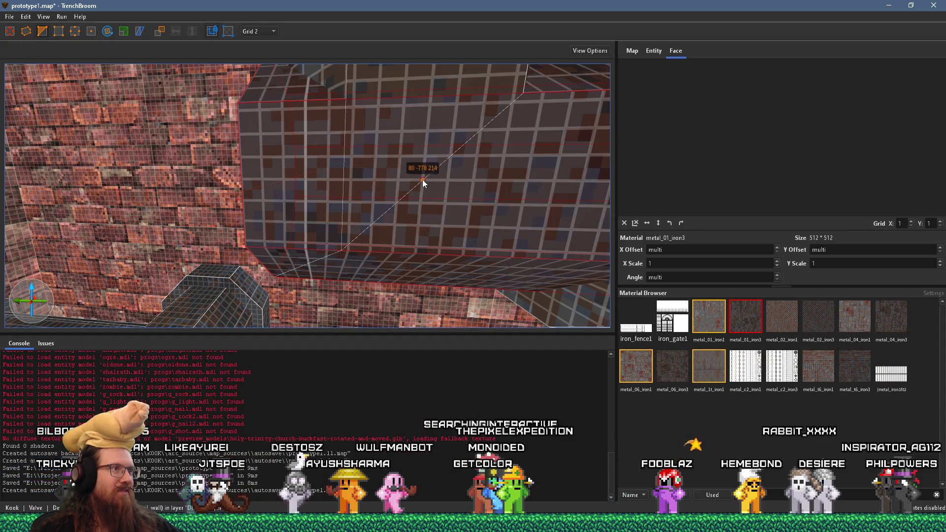
pyautogui.click(449, 157)
pyautogui.press('Return')
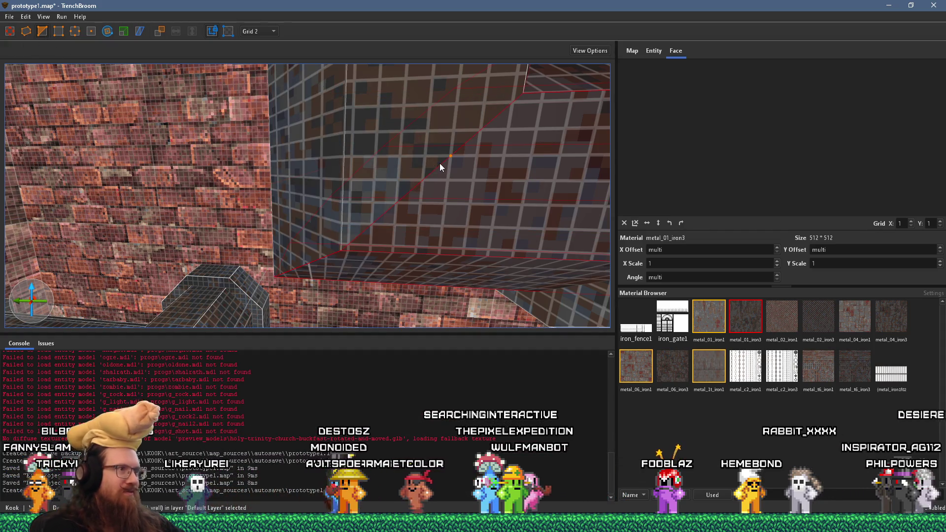
pyautogui.press('Escape')
# Select the upright octagonal pipe brush in the 3D view.
pyautogui.scroll(-5, 437, 167)
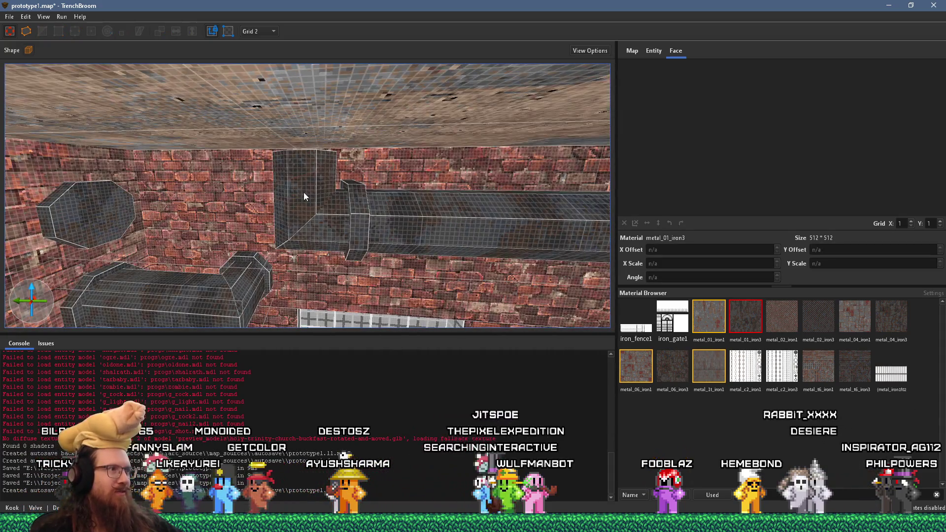
pyautogui.click(303, 188)
pyautogui.scroll(3, 303, 188)
# Make the vertical pipe taller and rotate the octagon piece 90° flat onto the pillar top.
pyautogui.moveTo(318, 99)
pyautogui.mouseDown()
pyautogui.moveTo(318, 82)
pyautogui.moveTo(316, 96)
pyautogui.moveTo(373, 88)
pyautogui.moveTo(162, 178)
pyautogui.mouseUp()
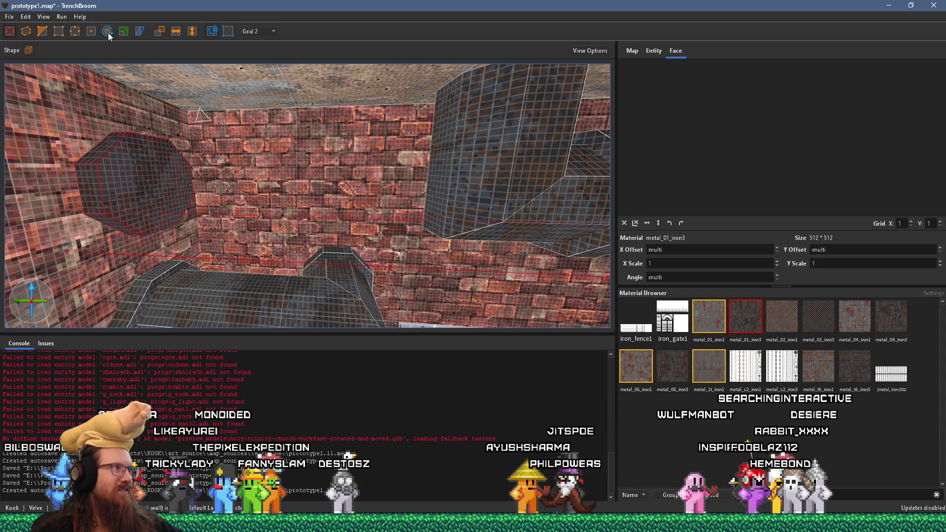
pyautogui.moveTo(173, 155); pyautogui.dragTo(148, 173)
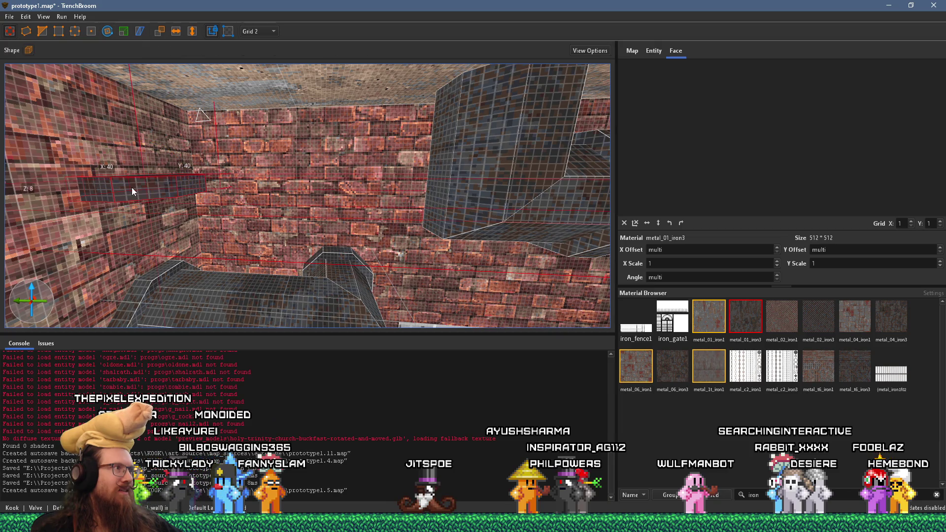
pyautogui.moveTo(148, 117)
pyautogui.mouseDown()
pyautogui.moveTo(229, 197)
pyautogui.moveTo(583, 195)
pyautogui.moveTo(570, 189)
pyautogui.mouseUp()
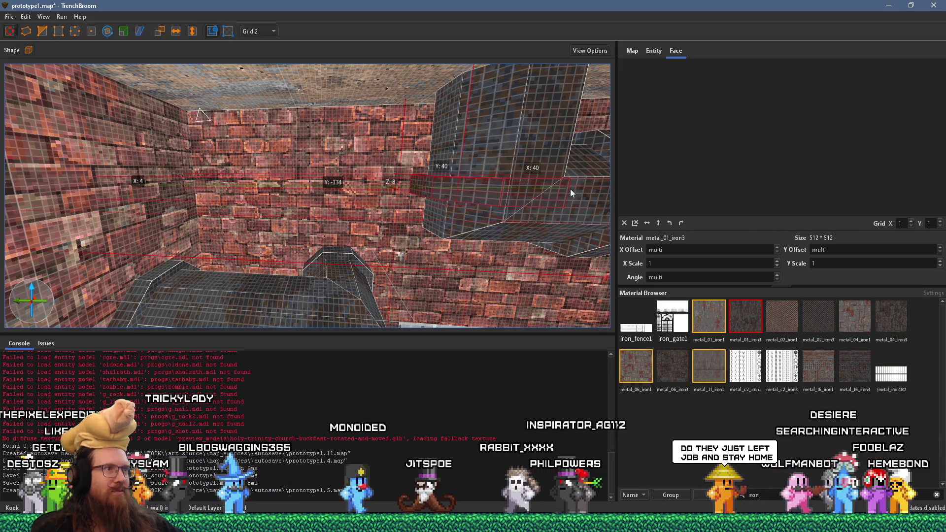
# Frame the octagon cap against the ceiling and select the pillar below it.
pyautogui.hotkey('ctrl', 'u')
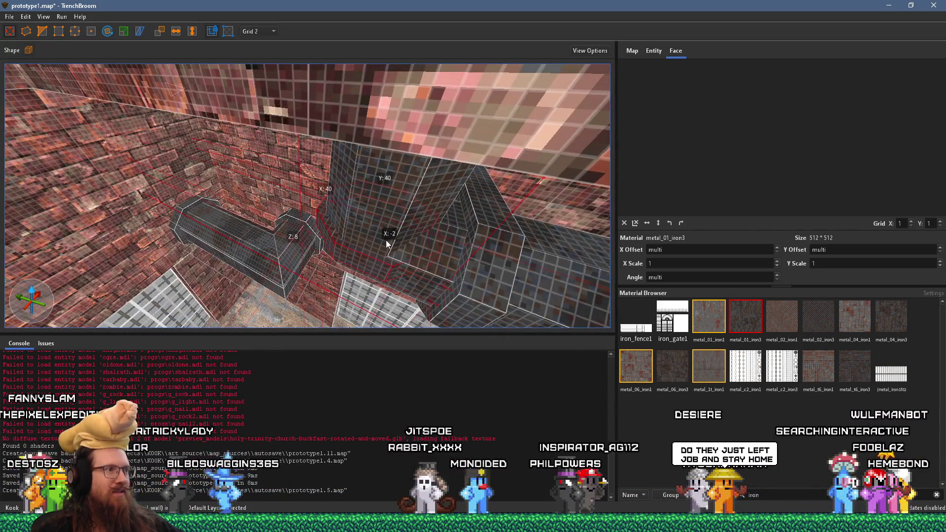
pyautogui.scroll(5, 386, 240)
pyautogui.moveTo(367, 79)
pyautogui.mouseDown()
pyautogui.moveTo(374, 146)
pyautogui.moveTo(289, 155)
pyautogui.moveTo(288, 139)
pyautogui.mouseUp()
pyautogui.click(281, 173)
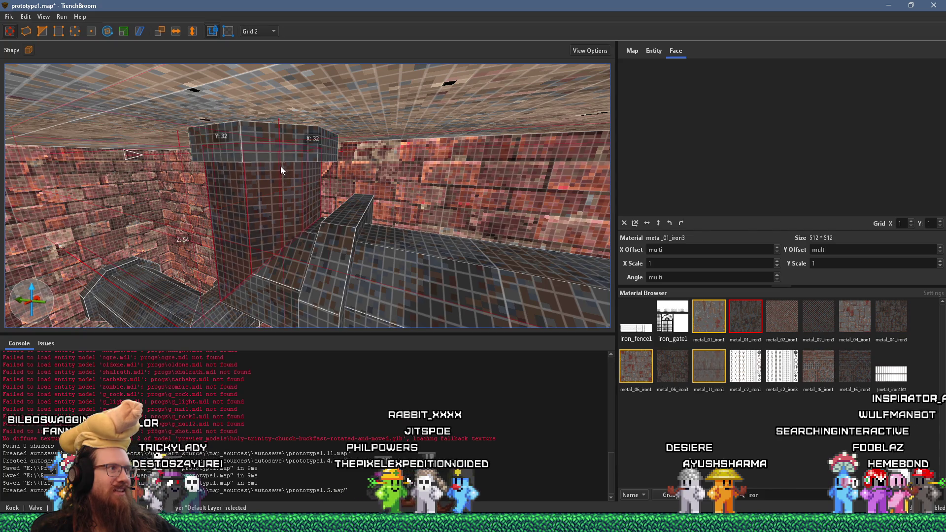
pyautogui.scroll(5, 306, 175)
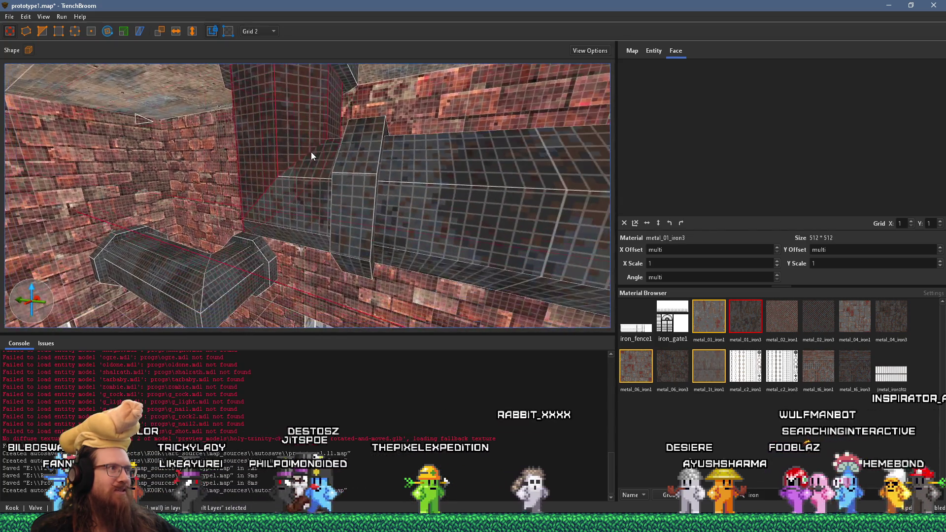
# Select the flange collar and slide it 32 units along the horizontal pipe.
pyautogui.scroll(-5, 429, 113)
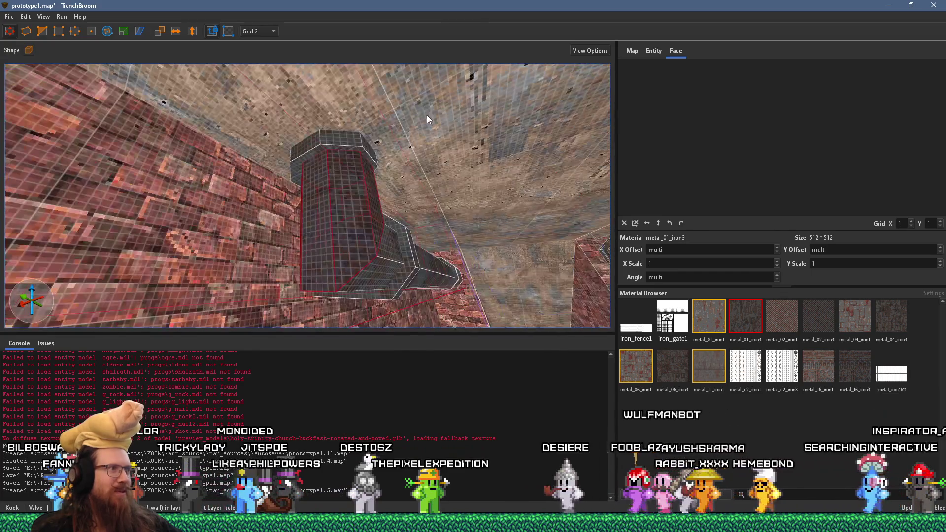
pyautogui.scroll(-3, 370, 129)
pyautogui.scroll(5, 369, 132)
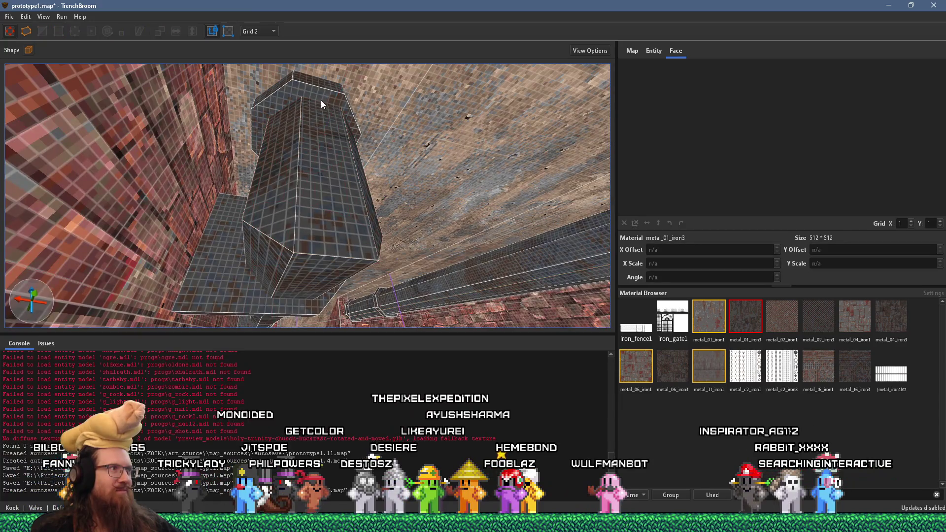
pyautogui.scroll(-5, 309, 92)
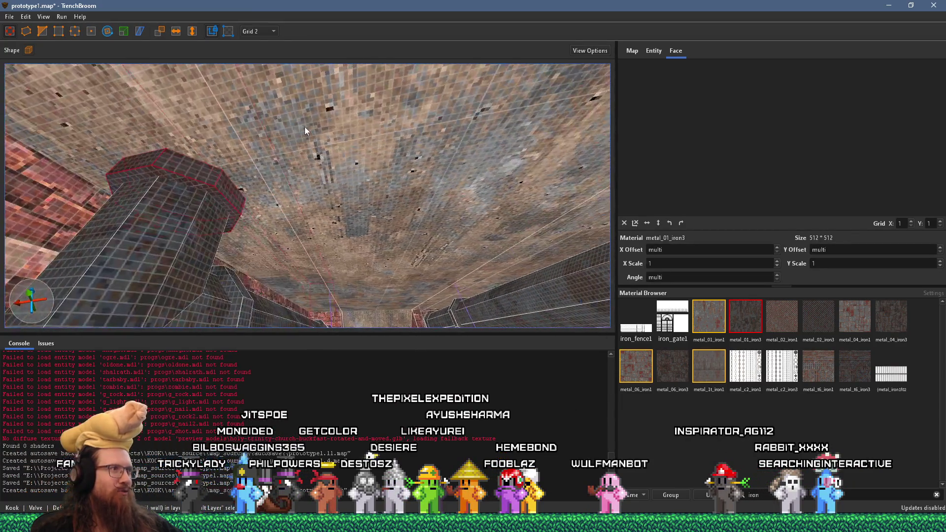
pyautogui.scroll(-5, 273, 149)
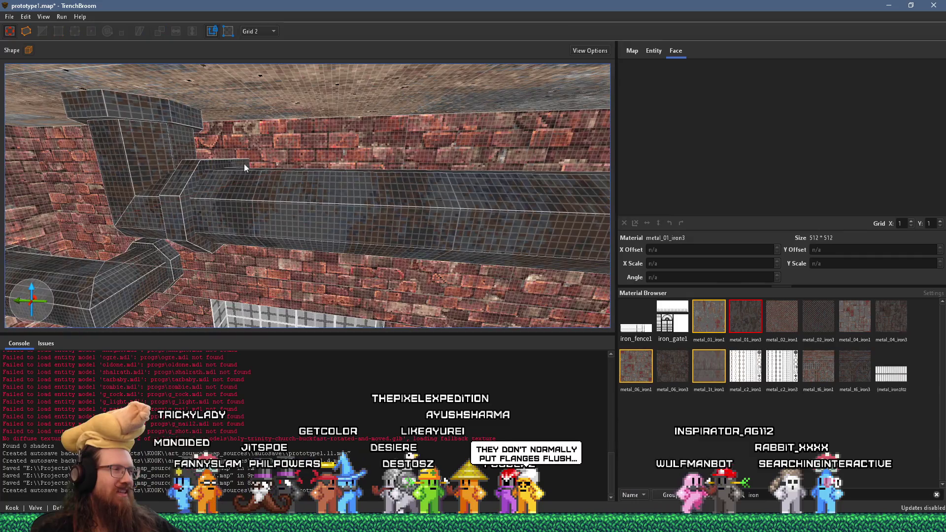
pyautogui.press('Escape')
pyautogui.scroll(-5, 339, 151)
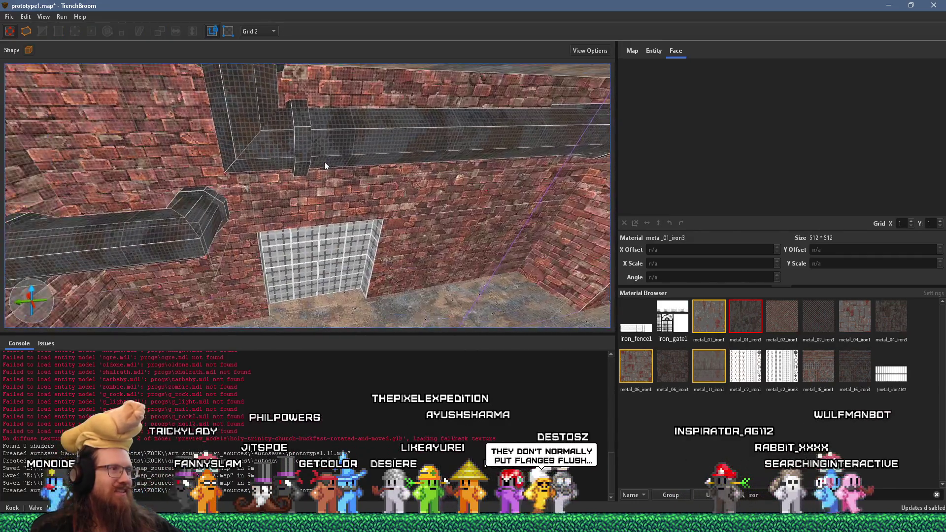
pyautogui.click(266, 174)
pyautogui.scroll(5, 269, 178)
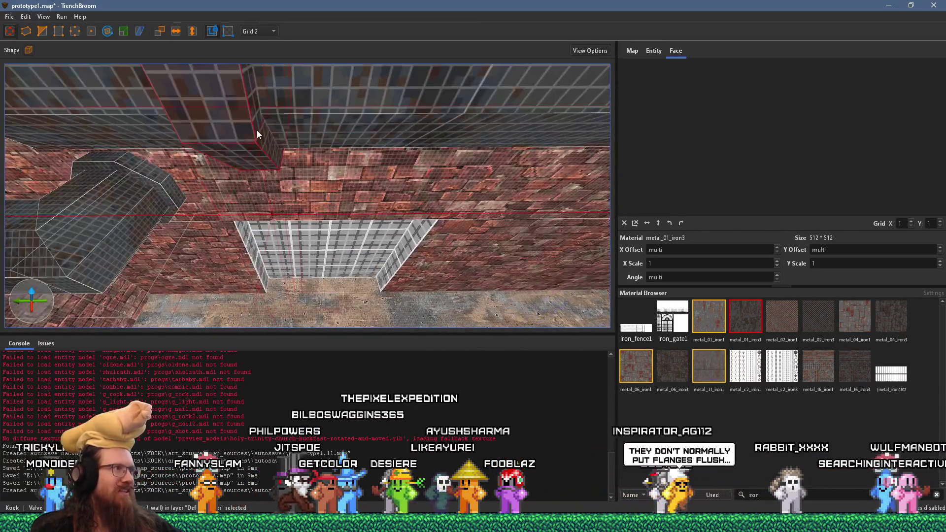
pyautogui.moveTo(265, 161); pyautogui.dragTo(404, 153)
# Select the flange's bottom face to inspect it in the Face tab's UV editor.
pyautogui.scroll(1, 404, 153)
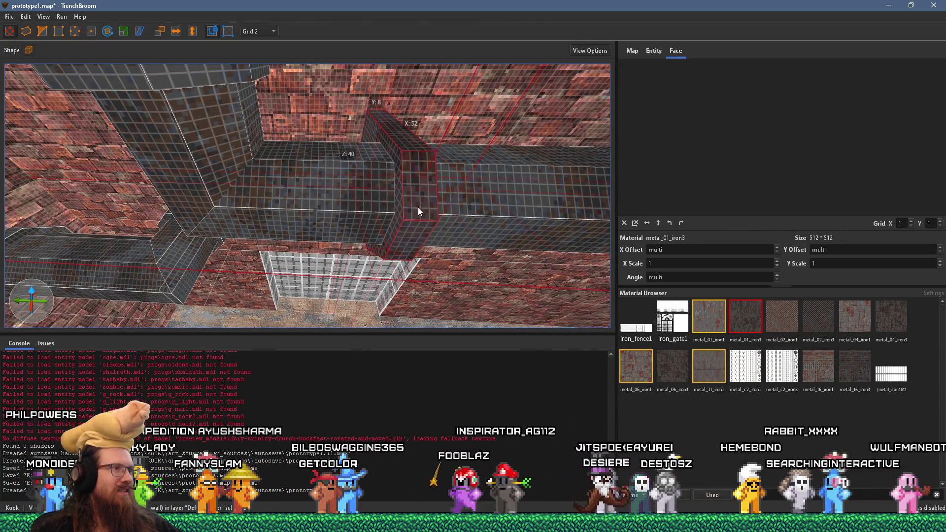
pyautogui.keyDown('shift'); pyautogui.click(416, 227); pyautogui.keyUp('shift')
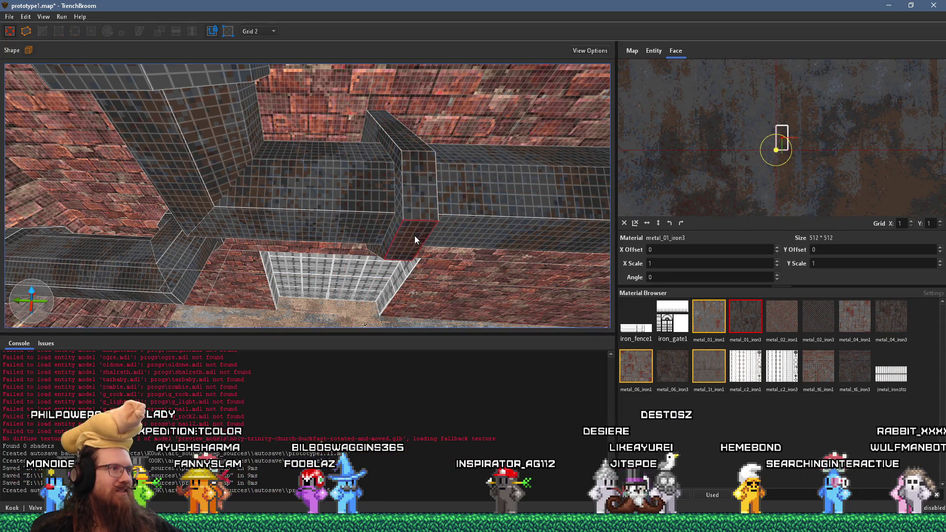
pyautogui.click(417, 237)
pyautogui.keyDown('shift'); pyautogui.click(418, 237); pyautogui.keyUp('shift')
pyautogui.moveTo(408, 146)
pyautogui.mouseDown()
pyautogui.moveTo(406, 193)
pyautogui.moveTo(353, 141)
pyautogui.moveTo(302, 169)
pyautogui.mouseUp()
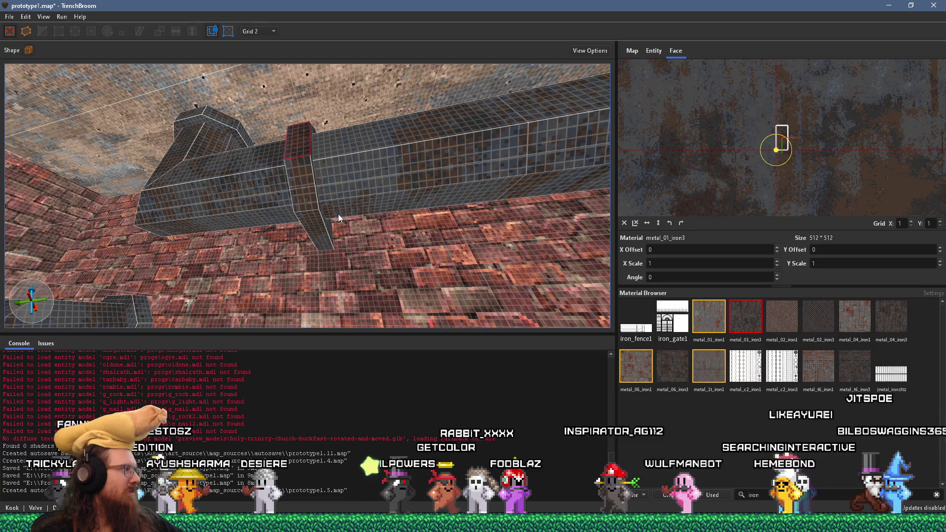
pyautogui.moveTo(285, 200)
pyautogui.mouseDown()
pyautogui.moveTo(239, 126)
pyautogui.moveTo(223, 146)
pyautogui.moveTo(299, 125)
pyautogui.moveTo(304, 136)
pyautogui.moveTo(63, 147)
pyautogui.moveTo(213, 233)
pyautogui.moveTo(263, 203)
pyautogui.moveTo(262, 238)
pyautogui.moveTo(276, 208)
pyautogui.moveTo(306, 284)
pyautogui.moveTo(267, 315)
pyautogui.moveTo(316, 247)
pyautogui.mouseUp()
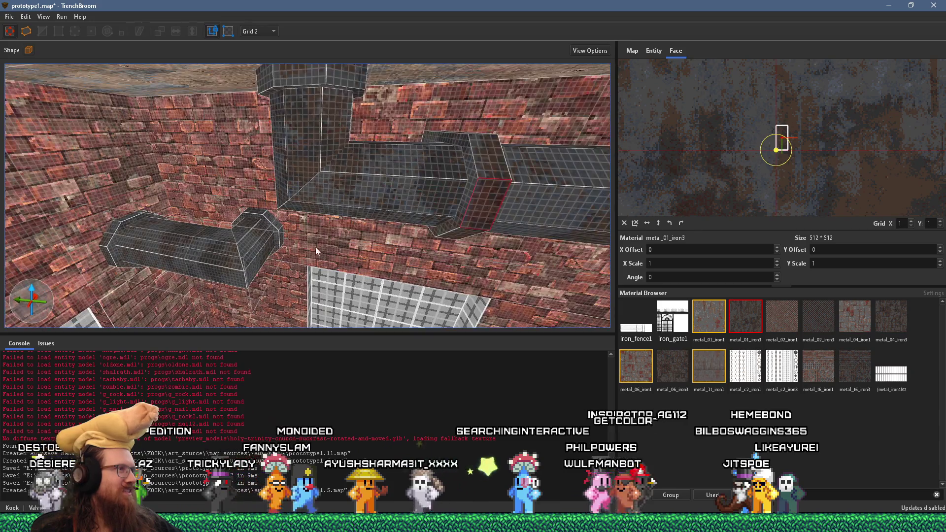
# Inspect faces of the long pipe, the vertical pipe and the ceiling cap block.
pyautogui.click(341, 196)
pyautogui.click(303, 146)
pyautogui.moveTo(330, 137)
pyautogui.mouseDown()
pyautogui.moveTo(222, 150)
pyautogui.moveTo(280, 160)
pyautogui.moveTo(345, 103)
pyautogui.mouseUp()
pyautogui.click(345, 110)
pyautogui.click(336, 168)
pyautogui.moveTo(341, 57)
pyautogui.mouseDown()
pyautogui.moveTo(317, 144)
pyautogui.moveTo(307, 75)
pyautogui.moveTo(315, 101)
pyautogui.mouseUp()
# Clear the selection and select the pipe's front face (X offset 448, angle 270).
pyautogui.press('Escape')
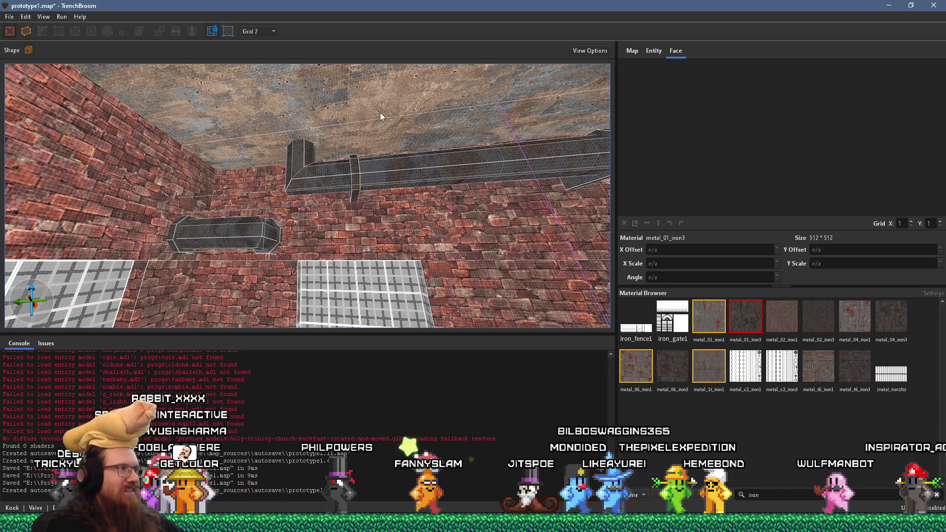
pyautogui.hotkey('ctrl', 'z')
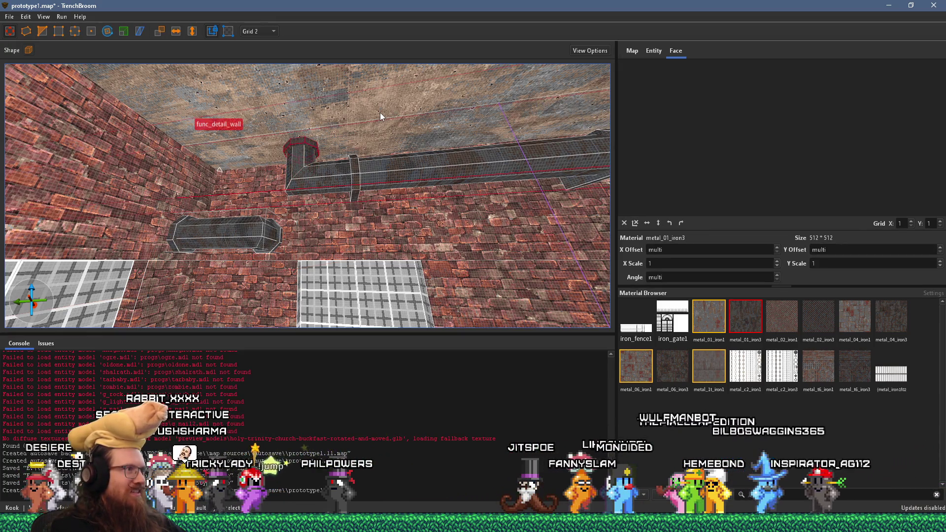
pyautogui.press('Escape')
pyautogui.moveTo(405, 120)
pyautogui.mouseDown()
pyautogui.moveTo(359, 218)
pyautogui.moveTo(339, 232)
pyautogui.moveTo(314, 227)
pyautogui.moveTo(288, 196)
pyautogui.moveTo(353, 227)
pyautogui.moveTo(389, 211)
pyautogui.moveTo(275, 219)
pyautogui.mouseUp()
pyautogui.keyDown('shift'); pyautogui.click(477, 197); pyautogui.keyUp('shift')
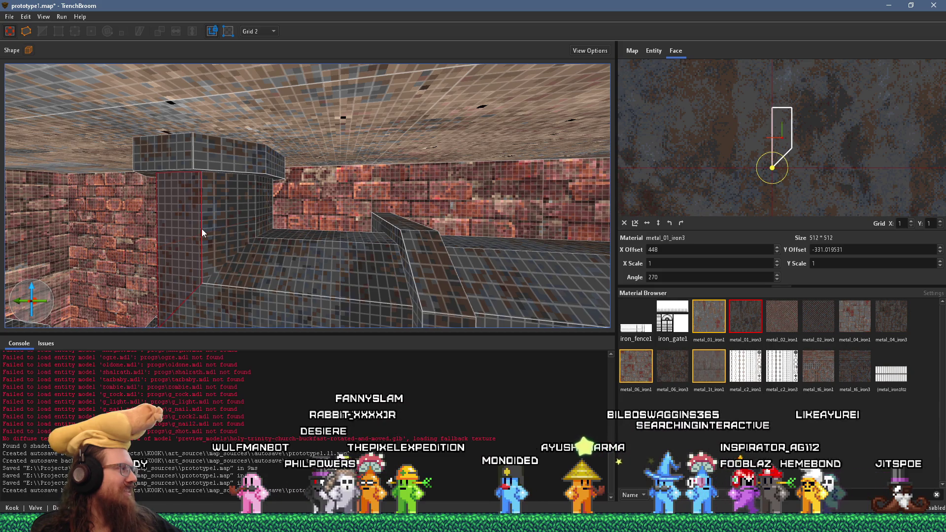
pyautogui.press('w')
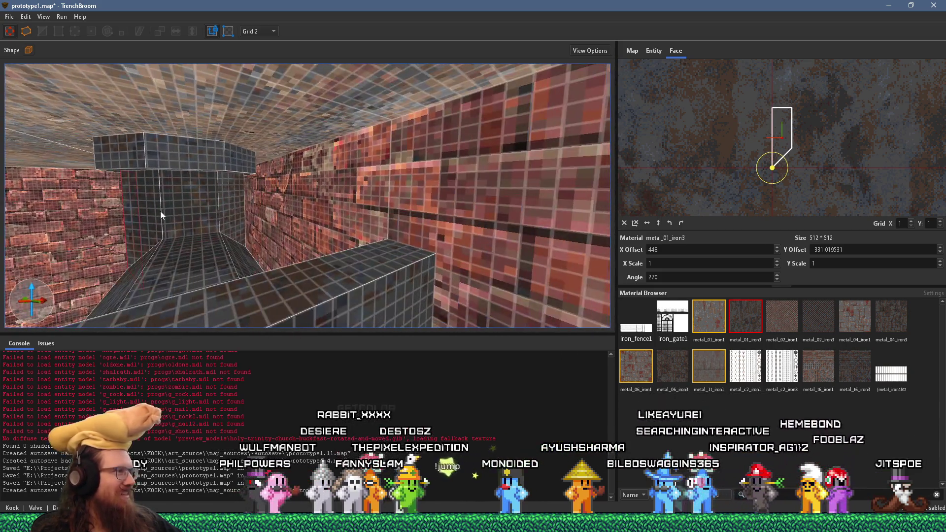
pyautogui.press('w')
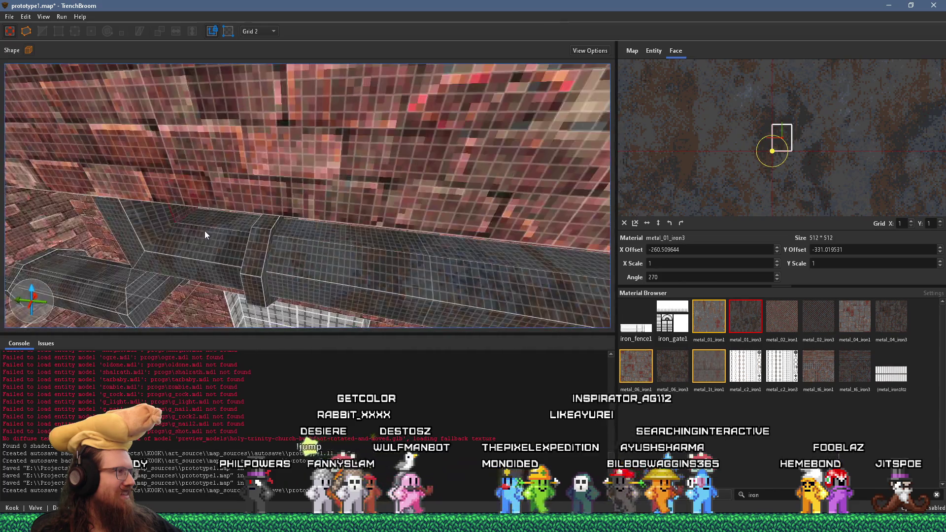
pyautogui.press('w')
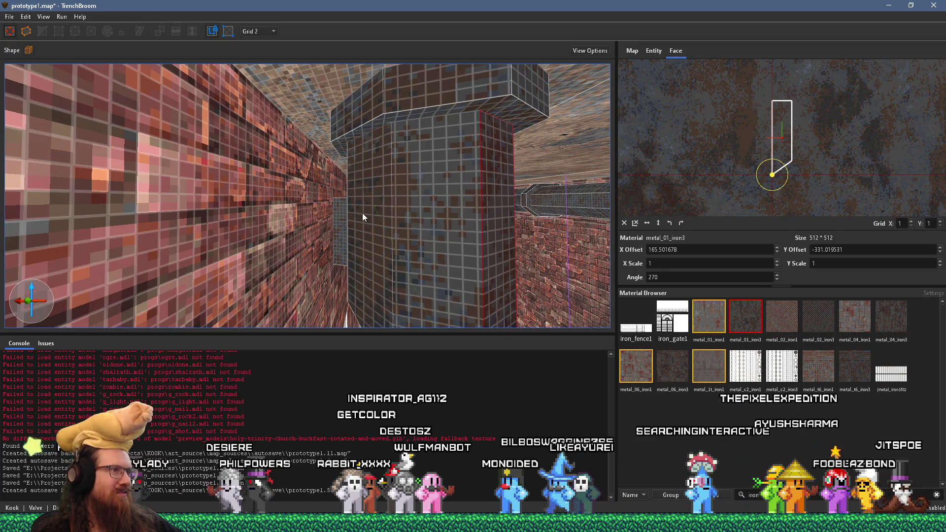
pyautogui.press('w')
pyautogui.keyDown('shift'); pyautogui.click(454, 207); pyautogui.keyUp('shift')
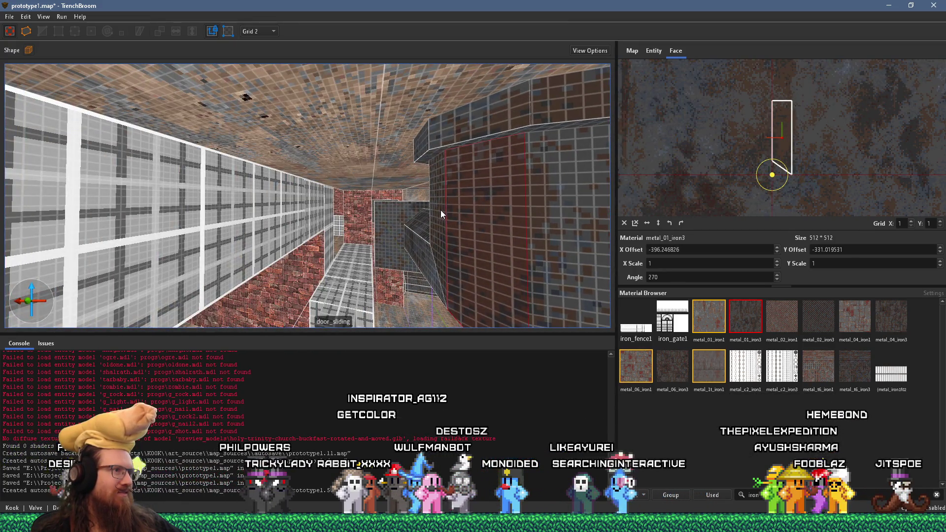
pyautogui.press('w')
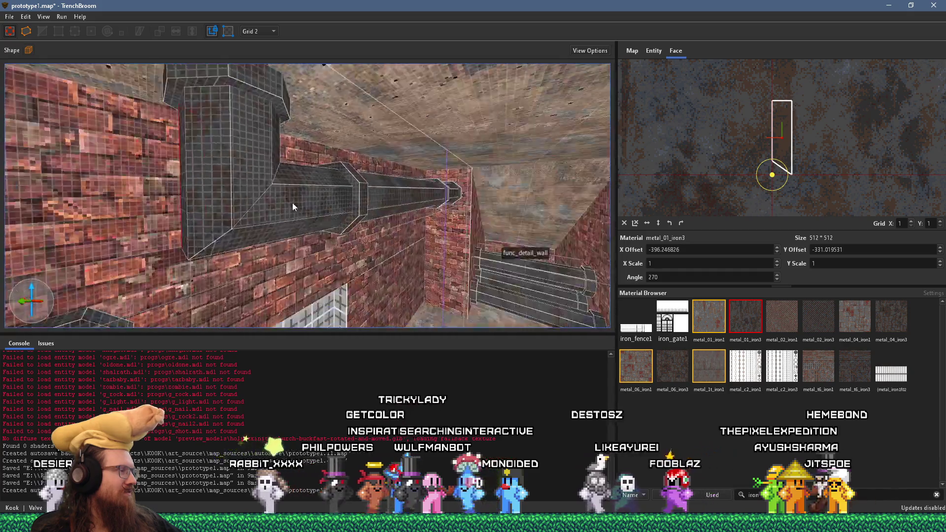
pyautogui.press('s')
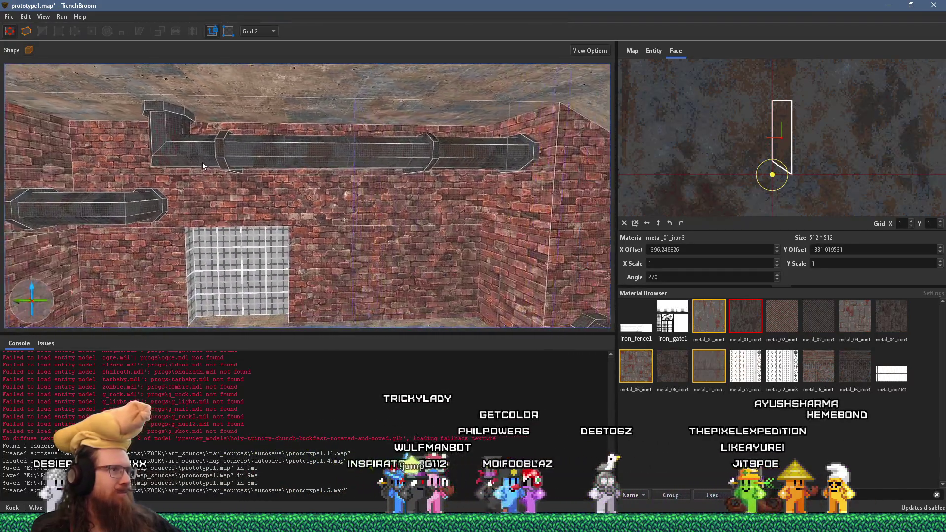
pyautogui.moveTo(185, 152)
pyautogui.mouseDown()
pyautogui.moveTo(321, 136)
pyautogui.moveTo(391, 159)
pyautogui.moveTo(398, 179)
pyautogui.moveTo(252, 188)
pyautogui.moveTo(331, 186)
pyautogui.moveTo(364, 160)
pyautogui.mouseUp()
pyautogui.moveTo(219, 220)
pyautogui.mouseDown()
pyautogui.moveTo(432, 202)
pyautogui.moveTo(200, 202)
pyautogui.moveTo(266, 199)
pyautogui.moveTo(202, 185)
pyautogui.moveTo(212, 131)
pyautogui.moveTo(285, 158)
pyautogui.moveTo(303, 211)
pyautogui.moveTo(325, 189)
pyautogui.moveTo(262, 190)
pyautogui.mouseUp()
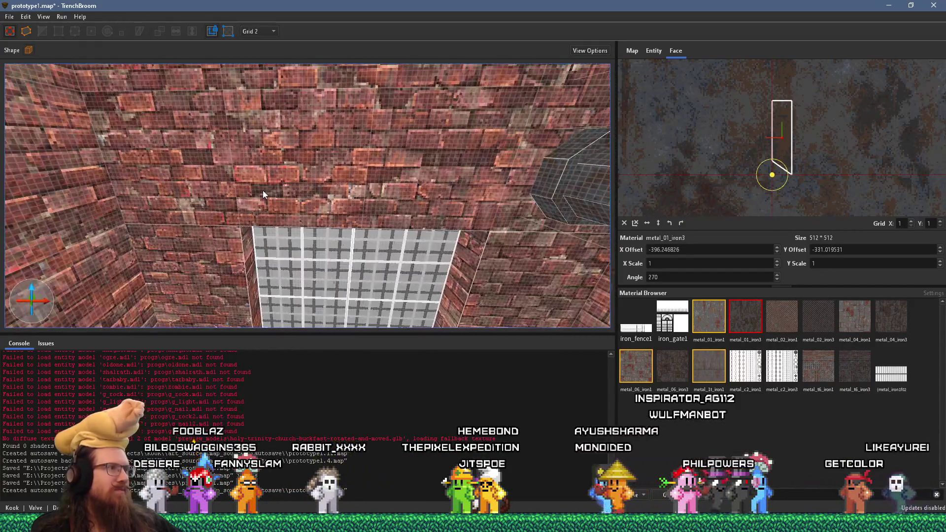
pyautogui.click(262, 191)
pyautogui.moveTo(315, 163)
pyautogui.mouseDown()
pyautogui.moveTo(332, 148)
pyautogui.moveTo(347, 158)
pyautogui.moveTo(306, 181)
pyautogui.mouseUp()
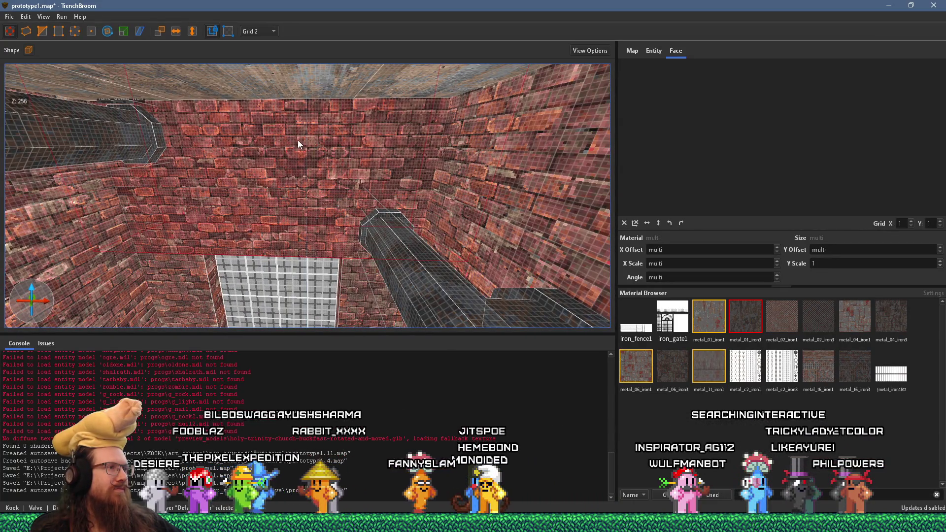
pyautogui.moveTo(333, 157)
pyautogui.mouseDown()
pyautogui.moveTo(289, 158)
pyautogui.moveTo(388, 172)
pyautogui.moveTo(372, 174)
pyautogui.moveTo(337, 167)
pyautogui.moveTo(415, 151)
pyautogui.moveTo(375, 167)
pyautogui.moveTo(391, 144)
pyautogui.moveTo(361, 142)
pyautogui.moveTo(348, 164)
pyautogui.moveTo(396, 205)
pyautogui.moveTo(301, 198)
pyautogui.moveTo(356, 187)
pyautogui.moveTo(116, 187)
pyautogui.moveTo(162, 176)
pyautogui.moveTo(147, 138)
pyautogui.mouseUp()
pyautogui.scroll(3, 324, 161)
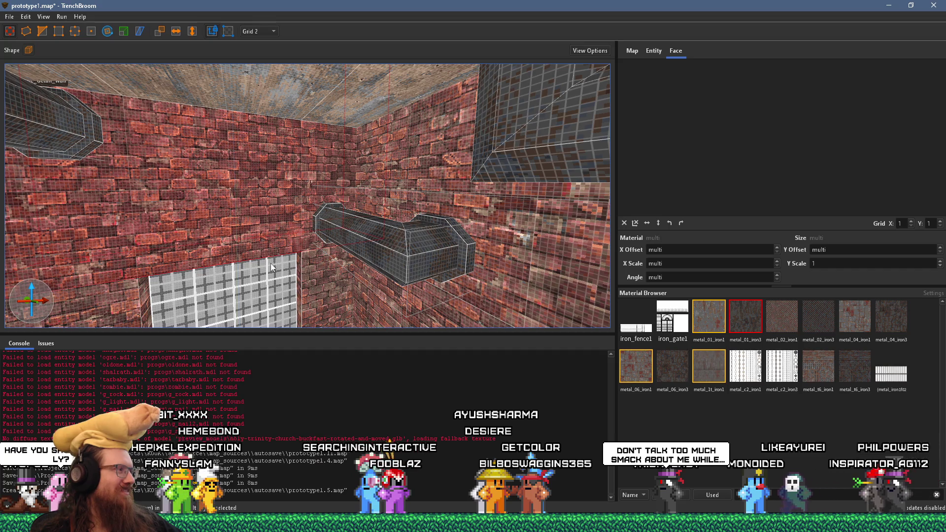
# Save the map with File > Save Document.
pyautogui.click(10, 16)
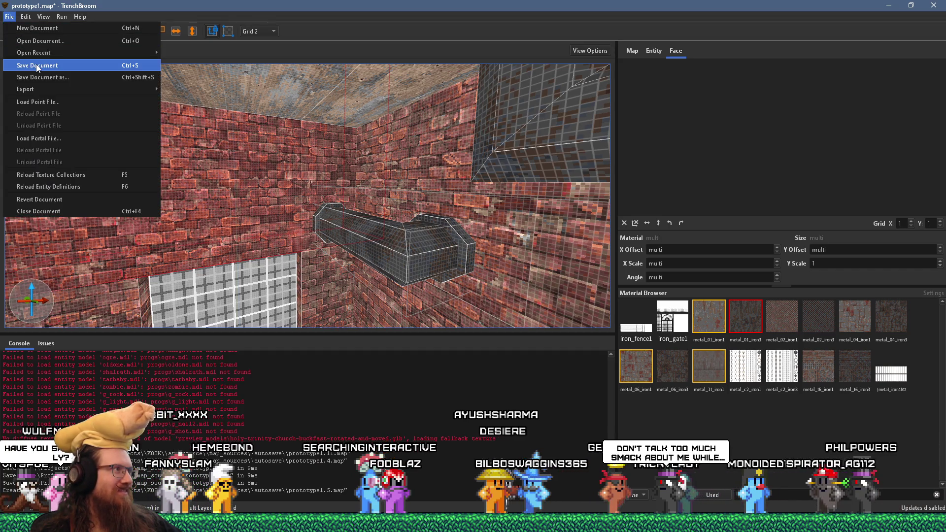
pyautogui.click(34, 63)
pyautogui.press('w')
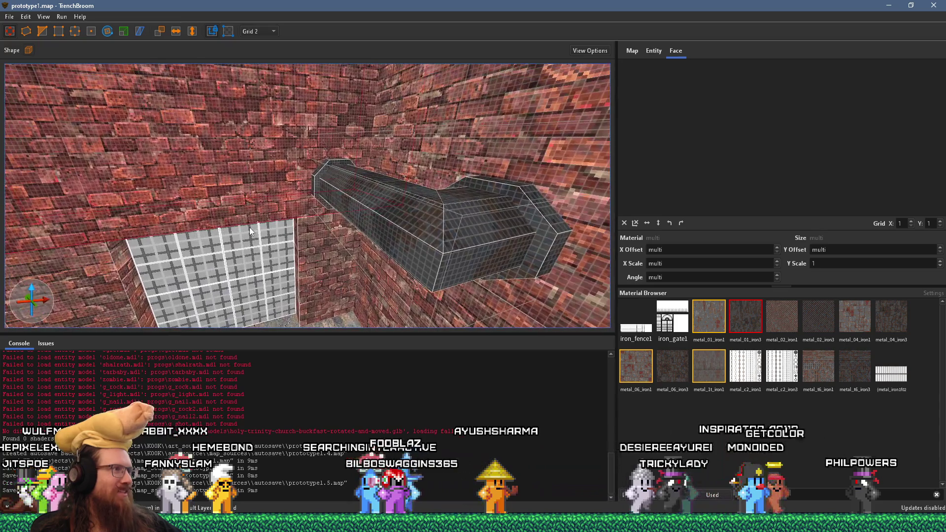
# Set the grid size to 4 and select the upper back wall brush.
pyautogui.click(258, 30)
pyautogui.click(269, 72)
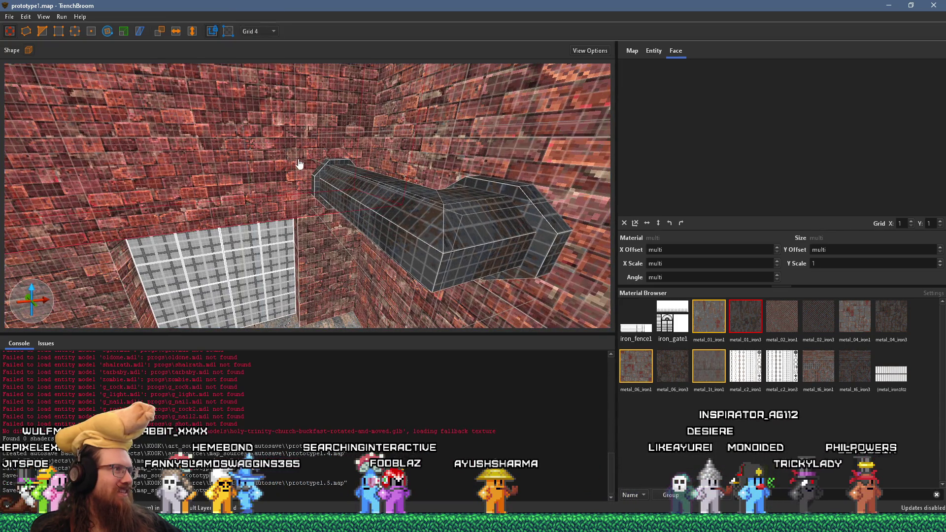
pyautogui.press('d')
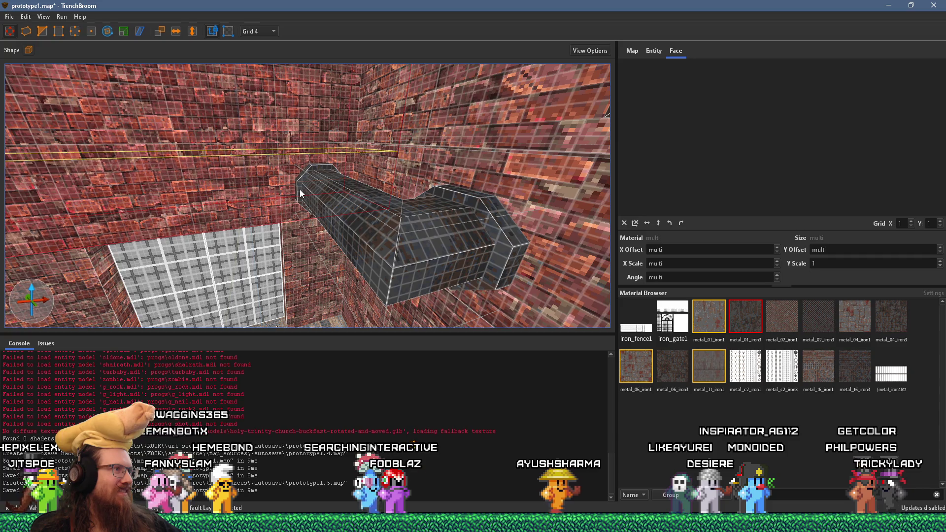
pyautogui.moveTo(299, 189)
pyautogui.mouseDown()
pyautogui.moveTo(308, 88)
pyautogui.moveTo(331, 212)
pyautogui.moveTo(318, 194)
pyautogui.moveTo(323, 202)
pyautogui.mouseUp()
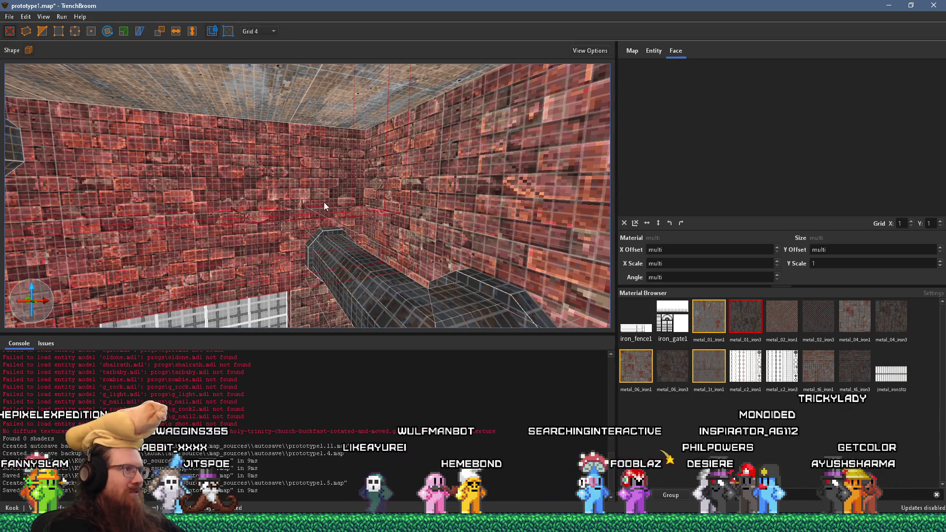
pyautogui.click(324, 262)
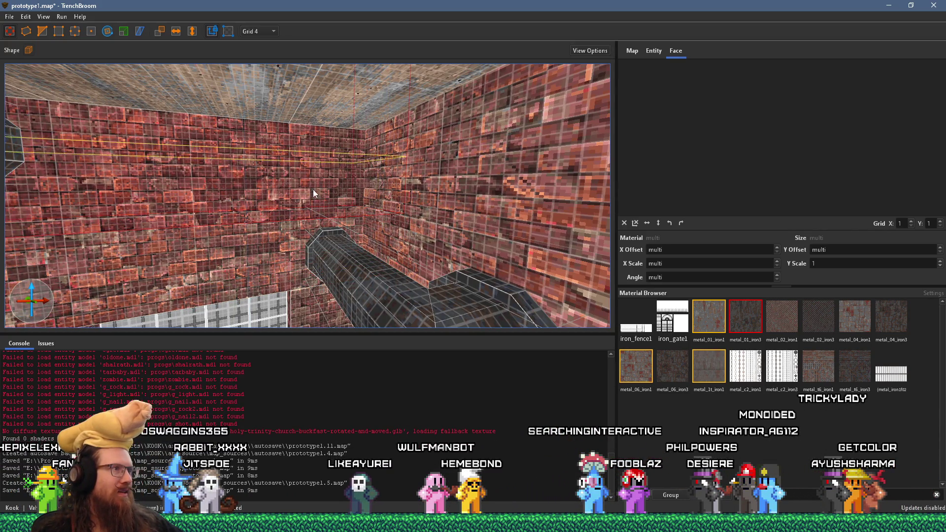
pyautogui.click(315, 165)
pyautogui.moveTo(324, 161)
pyautogui.mouseDown()
pyautogui.moveTo(289, 190)
pyautogui.moveTo(84, 84)
pyautogui.mouseUp()
# Clip a thin vertical slice off the back wall and slide it 64 units.
pyautogui.click(42, 32)
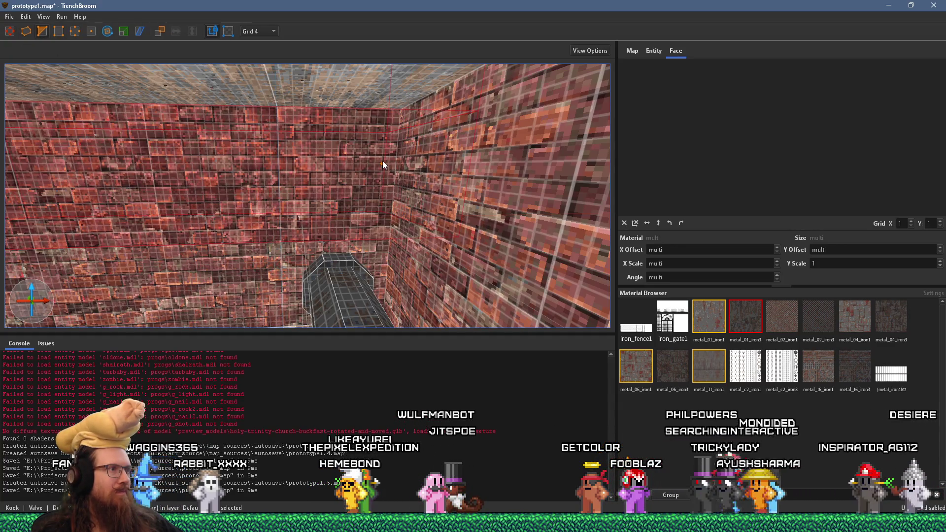
pyautogui.click(384, 190)
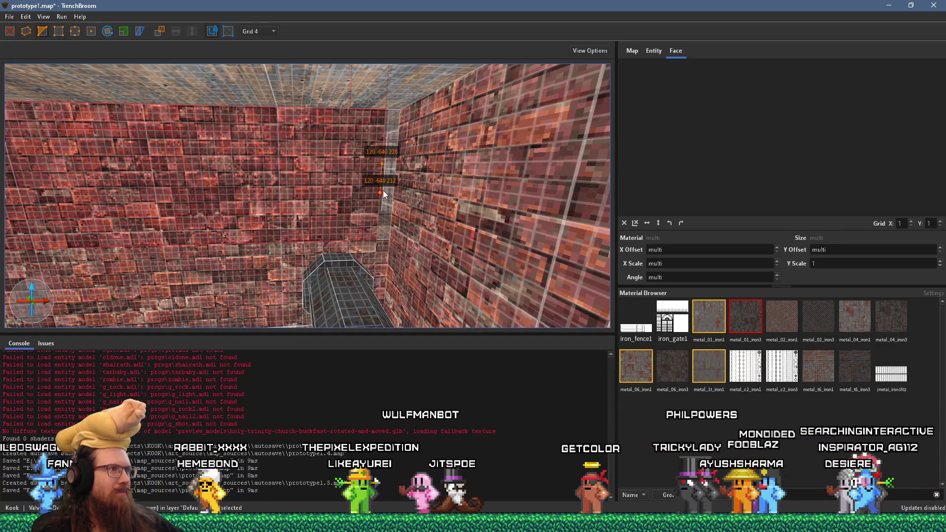
pyautogui.press('Return')
pyautogui.press('Escape')
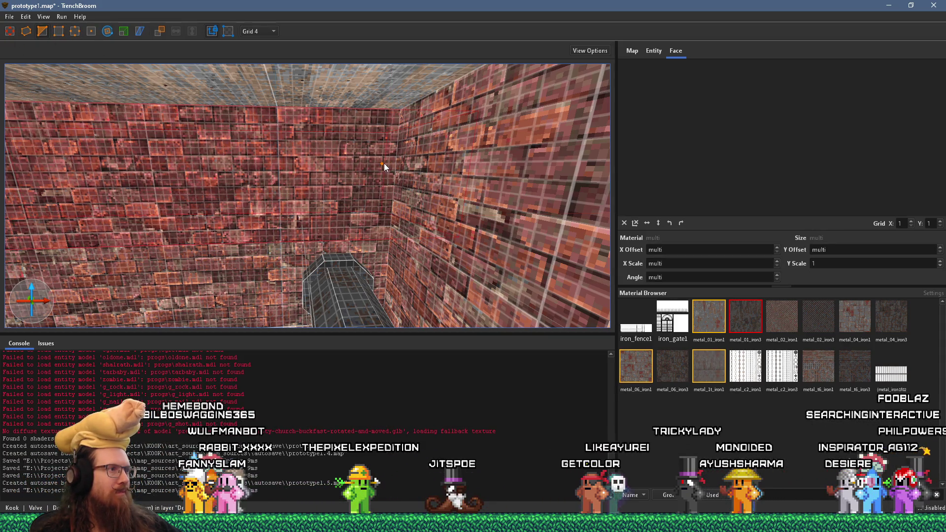
pyautogui.click(383, 183)
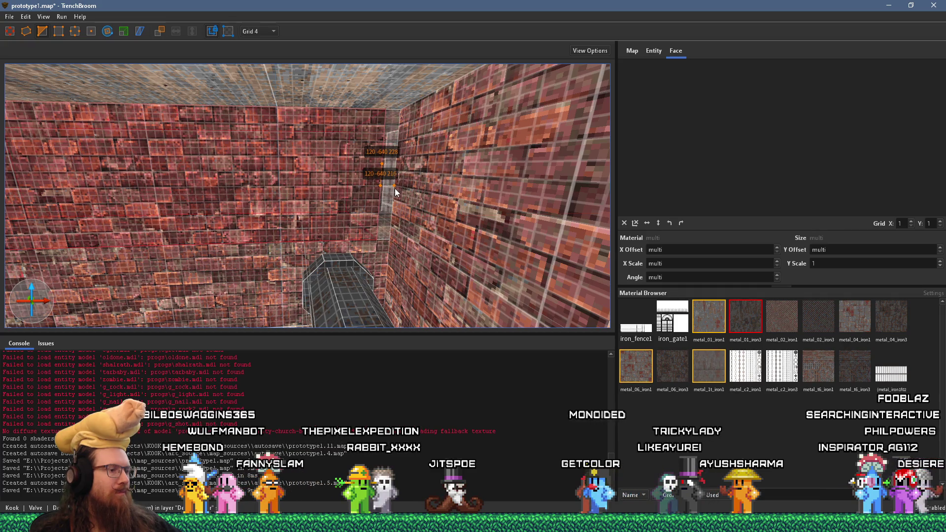
pyautogui.press('Tab')
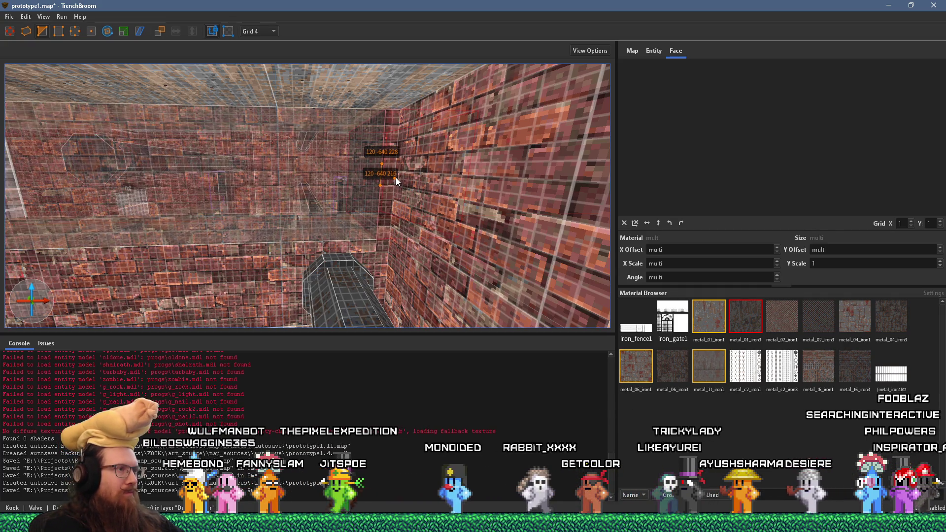
pyautogui.press('Delete')
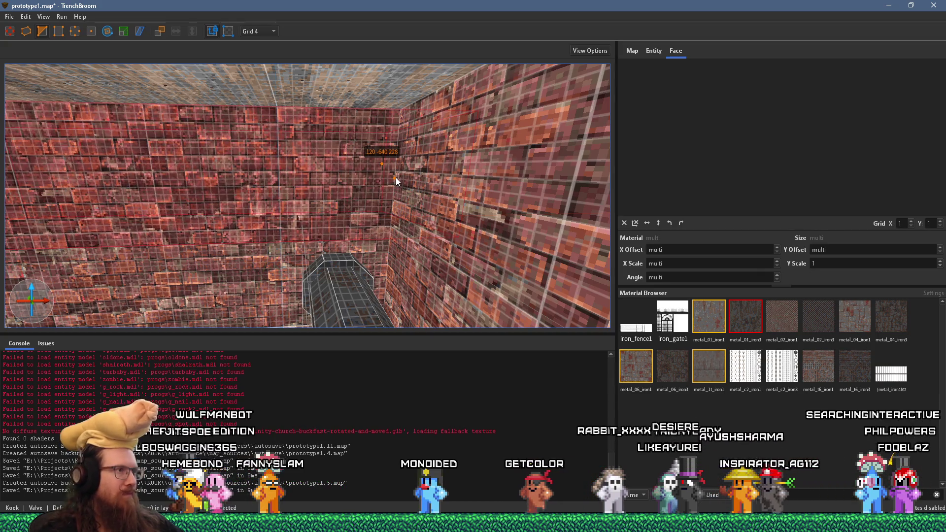
pyautogui.click(381, 187)
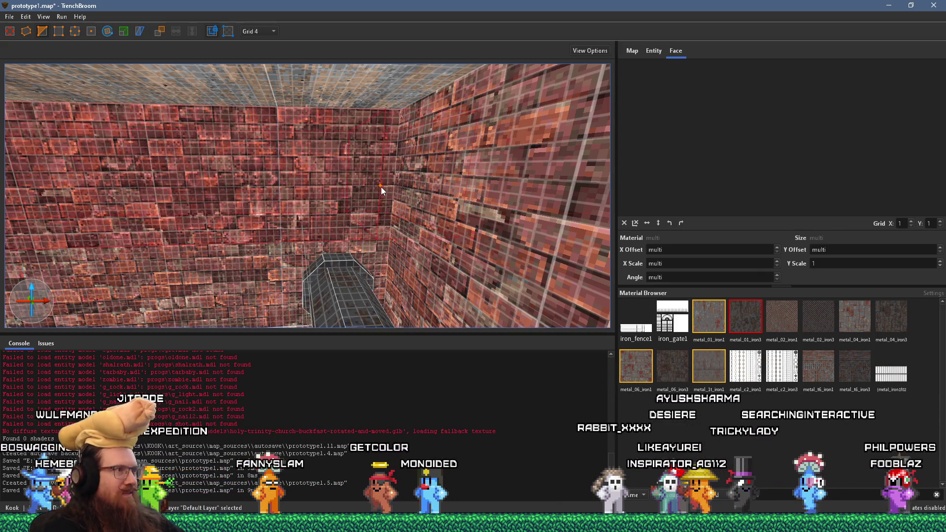
pyautogui.press('Return')
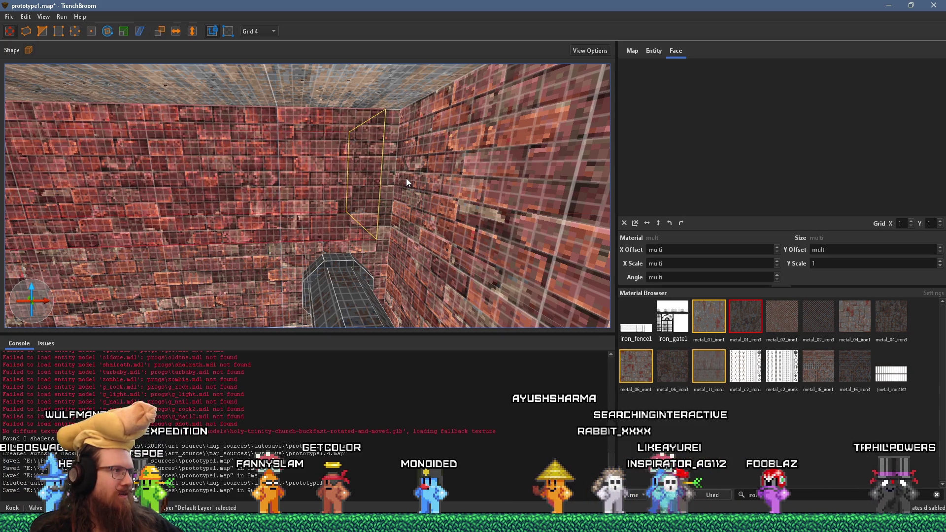
pyautogui.moveTo(406, 178)
pyautogui.mouseDown()
pyautogui.moveTo(314, 174)
pyautogui.moveTo(256, 188)
pyautogui.mouseUp()
pyautogui.keyDown('shift'); pyautogui.click(210, 194); pyautogui.keyUp('shift')
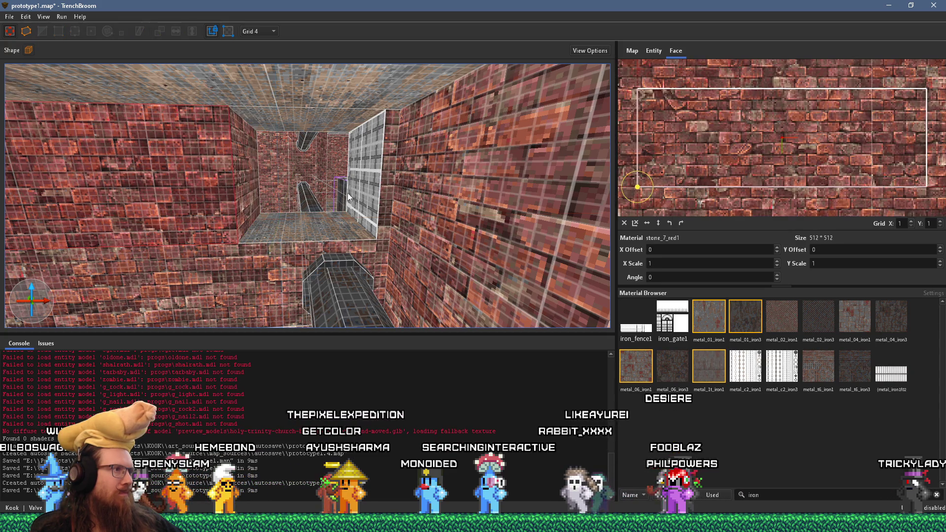
pyautogui.keyDown('shift'); pyautogui.click(384, 182); pyautogui.keyUp('shift')
pyautogui.press('w')
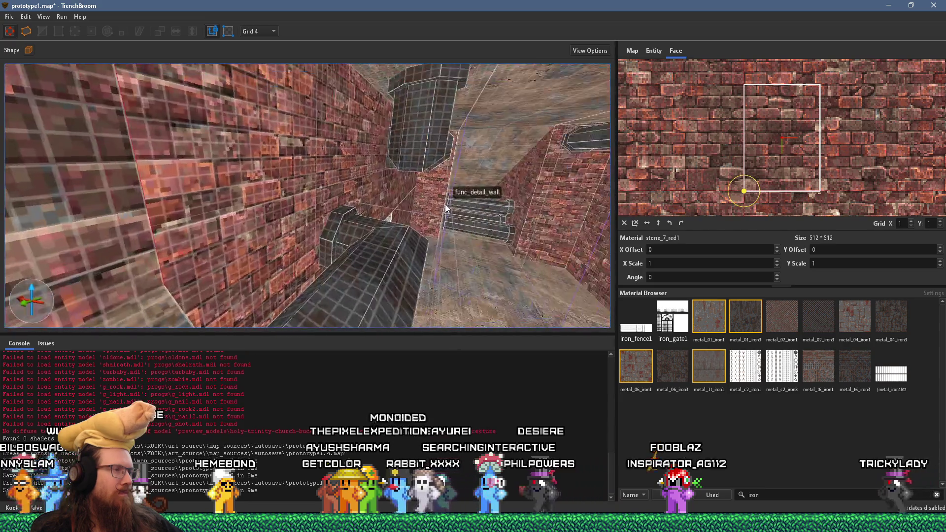
pyautogui.press('s')
pyautogui.scroll(-10, 406, 201)
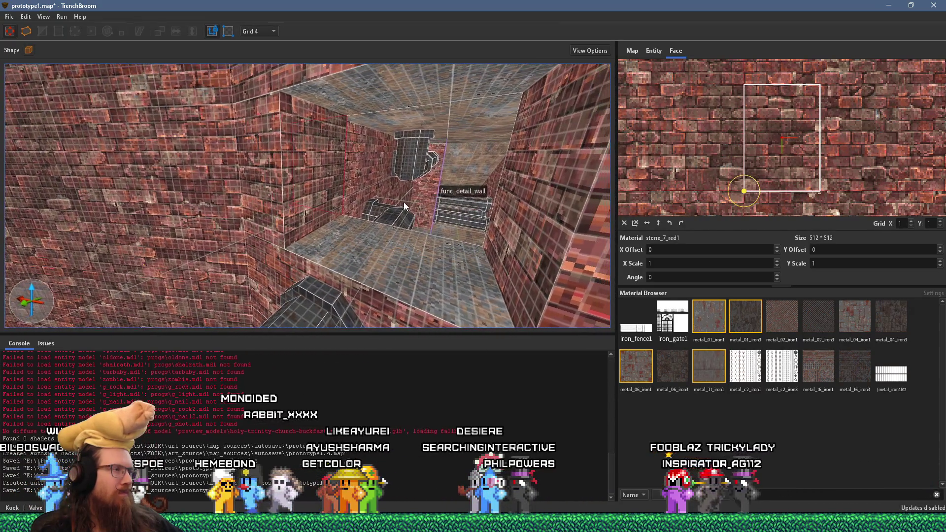
pyautogui.scroll(-6, 392, 194)
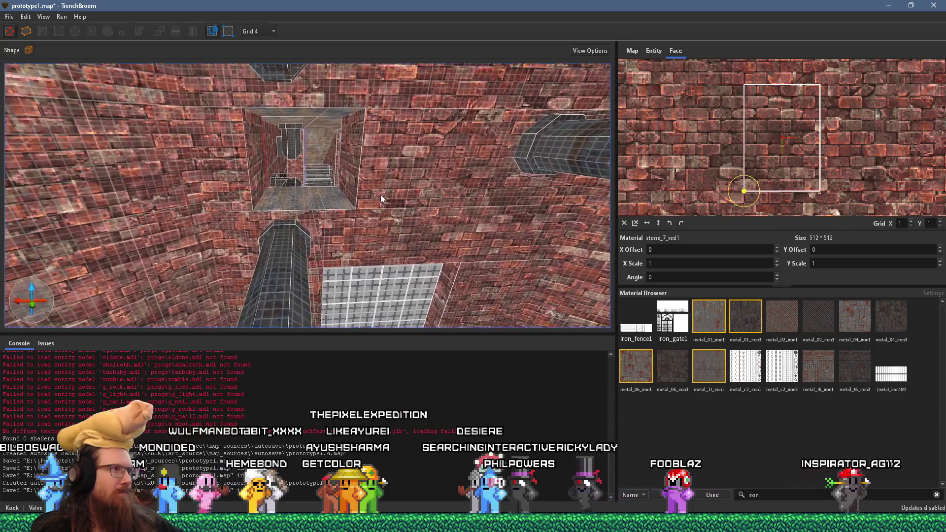
pyautogui.press('Escape')
pyautogui.scroll(8, 380, 180)
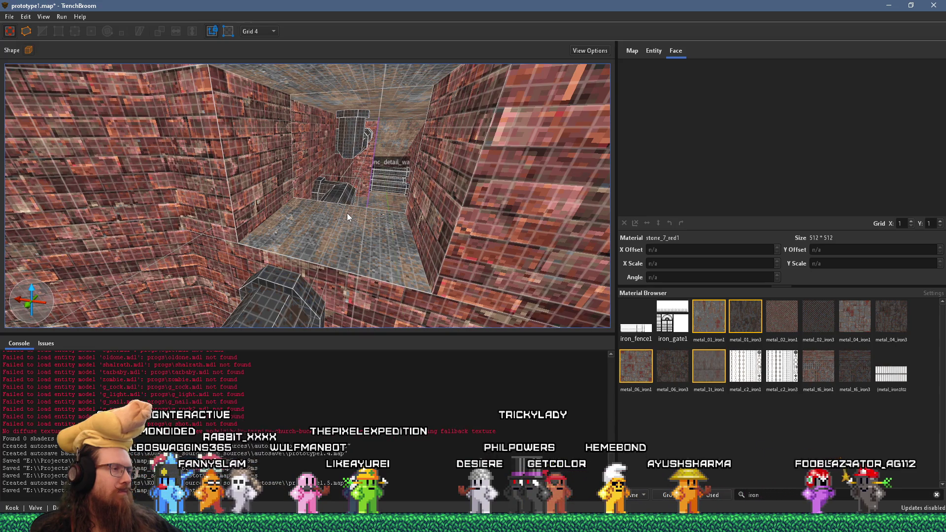
pyautogui.scroll(10, 347, 212)
pyautogui.moveTo(389, 181)
pyautogui.mouseDown()
pyautogui.moveTo(502, 249)
pyautogui.moveTo(596, 255)
pyautogui.moveTo(357, 238)
pyautogui.moveTo(422, 246)
pyautogui.moveTo(257, 205)
pyautogui.moveTo(410, 240)
pyautogui.moveTo(443, 239)
pyautogui.moveTo(287, 232)
pyautogui.moveTo(329, 244)
pyautogui.moveTo(308, 244)
pyautogui.mouseUp()
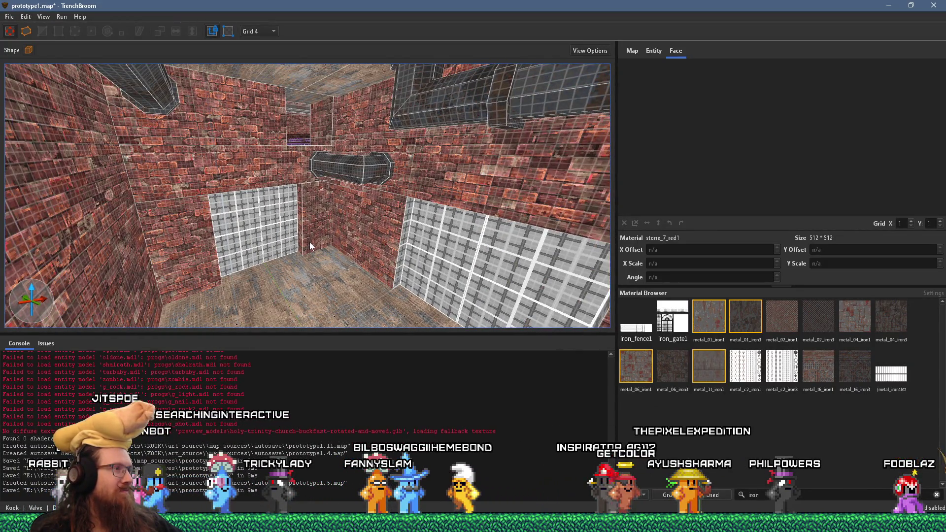
pyautogui.click(9, 16)
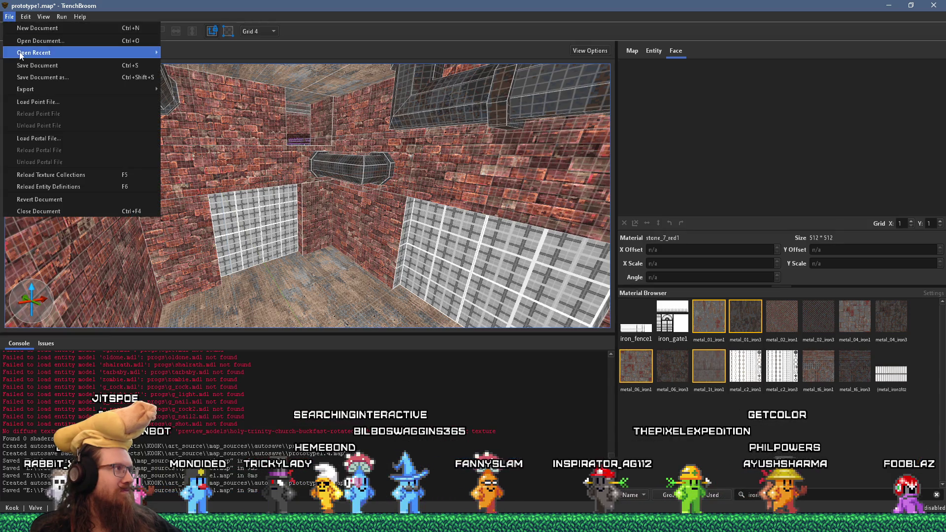
# Save prototype1.map, then run Compile Map with the qbsp profile to produce prototype1.bsp.
pyautogui.click(22, 59)
pyautogui.click(62, 16)
pyautogui.click(69, 26)
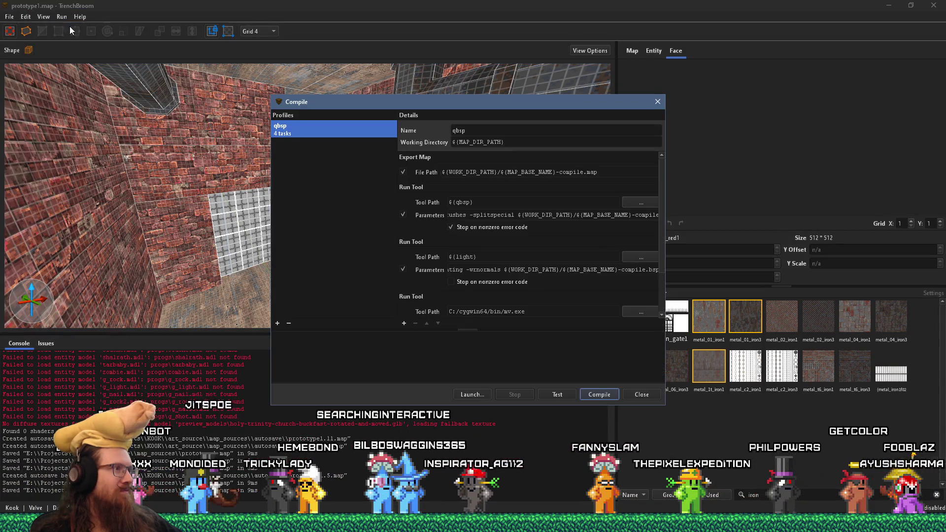
pyautogui.click(595, 394)
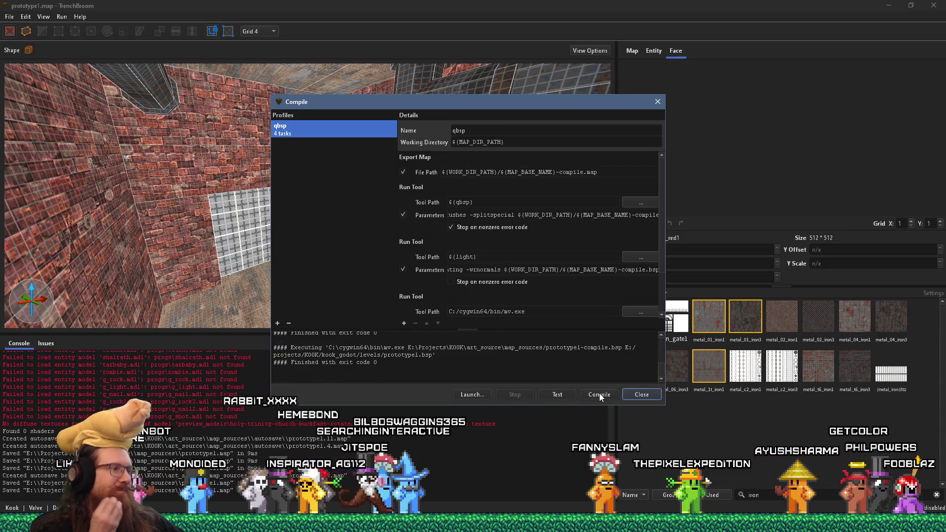
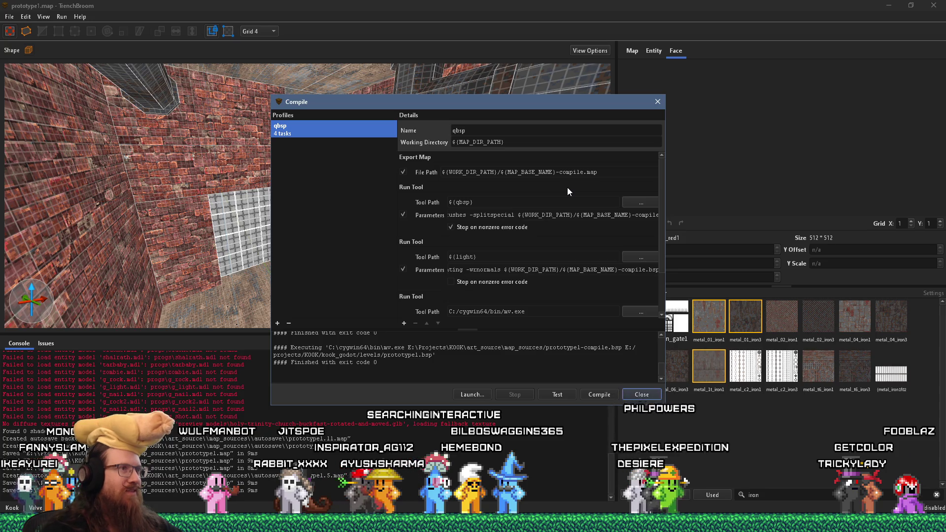
# Close the compile window and fly along the metal pipe toward the grated brick walls.
pyautogui.click(658, 102)
pyautogui.scroll(3, 376, 162)
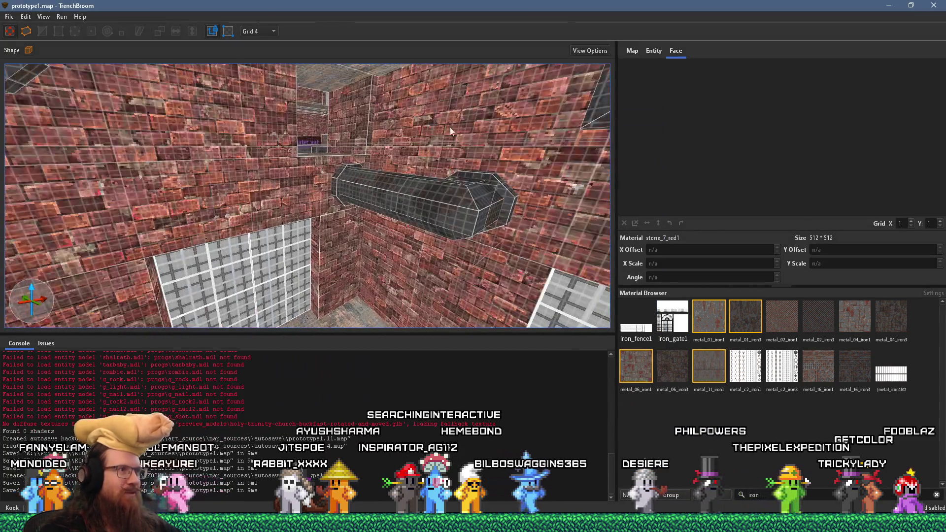
pyautogui.scroll(10, 437, 158)
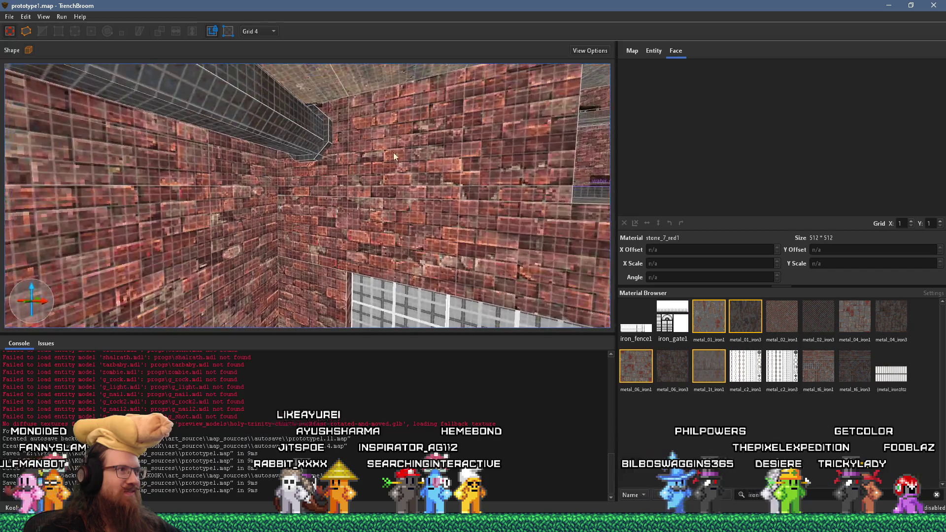
pyautogui.scroll(10, 358, 176)
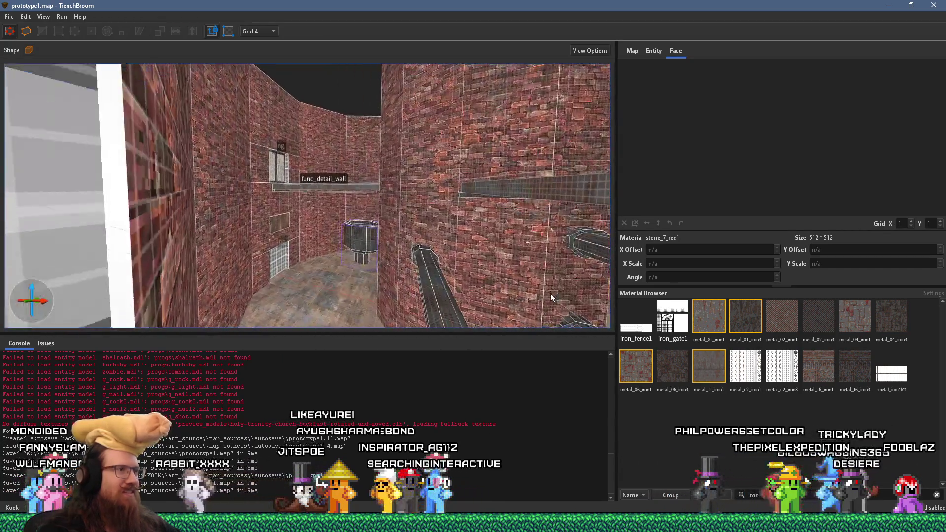
pyautogui.scroll(10, 436, 239)
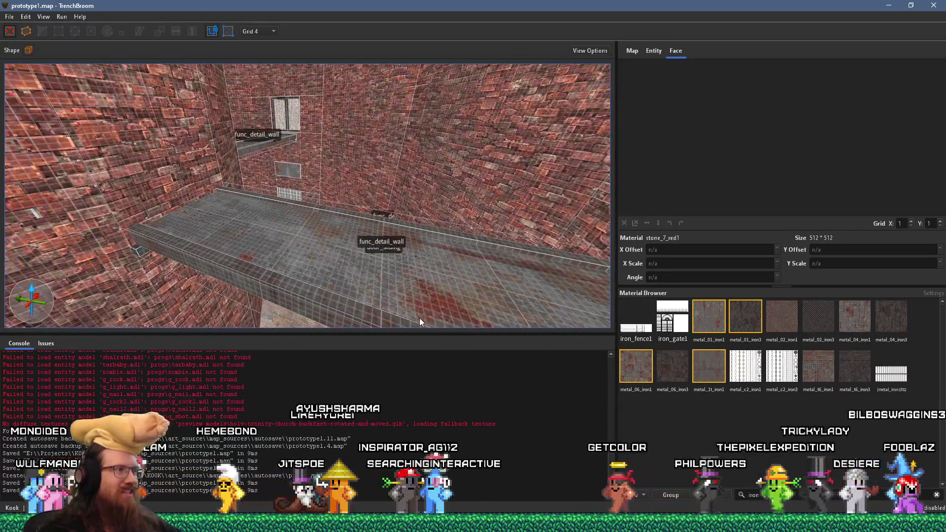
pyautogui.scroll(10, 348, 234)
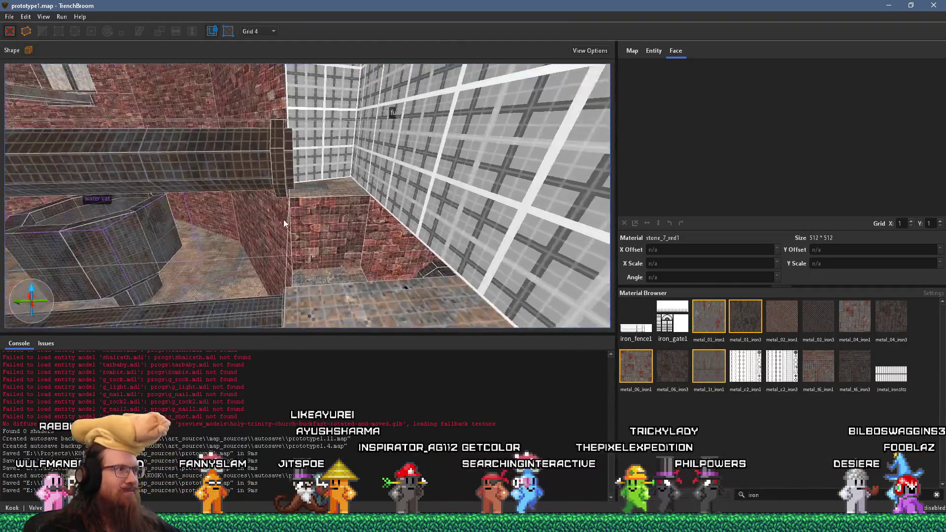
pyautogui.scroll(-10, 318, 200)
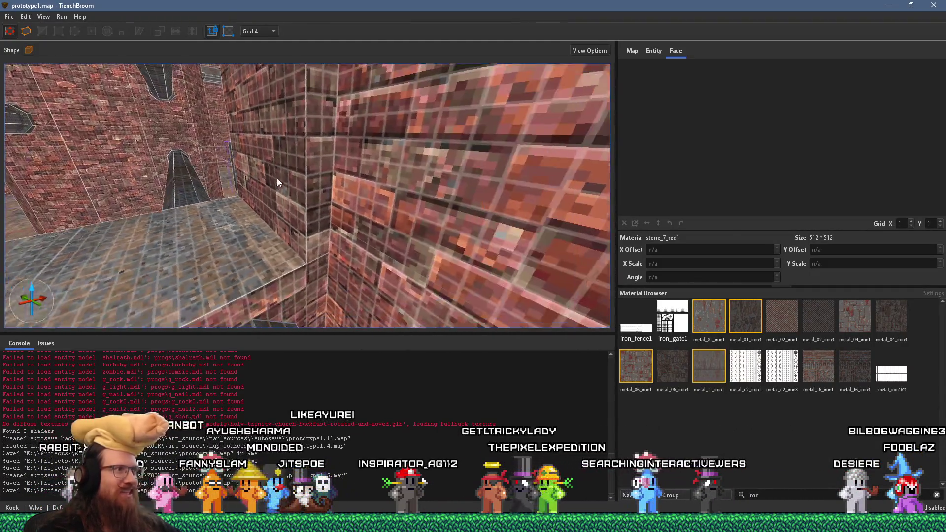
pyautogui.scroll(5, 276, 182)
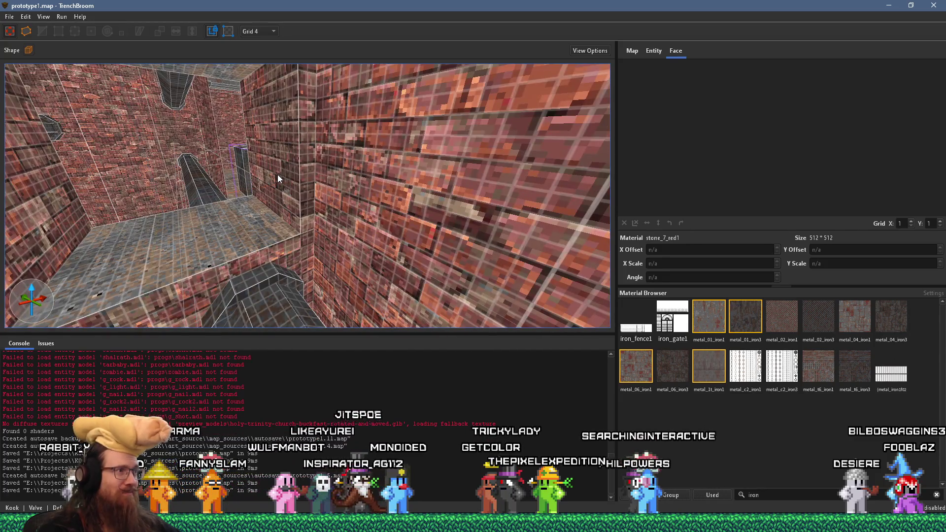
pyautogui.scroll(-5, 276, 175)
pyautogui.scroll(-4, 321, 218)
pyautogui.moveTo(333, 215)
pyautogui.mouseDown()
pyautogui.moveTo(251, 146)
pyautogui.moveTo(270, 108)
pyautogui.moveTo(382, 130)
pyautogui.moveTo(404, 167)
pyautogui.moveTo(359, 184)
pyautogui.moveTo(332, 218)
pyautogui.moveTo(286, 203)
pyautogui.moveTo(402, 222)
pyautogui.moveTo(413, 214)
pyautogui.moveTo(373, 235)
pyautogui.moveTo(377, 199)
pyautogui.moveTo(359, 207)
pyautogui.moveTo(102, 109)
pyautogui.mouseUp()
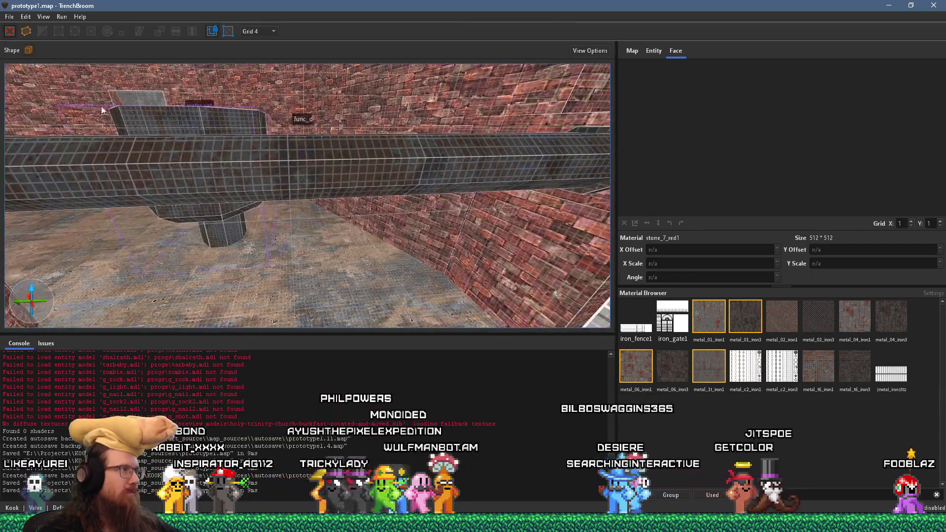
pyautogui.click(9, 17)
# Save prototype1.map and compile it with the qbsp profile.
pyautogui.click(31, 64)
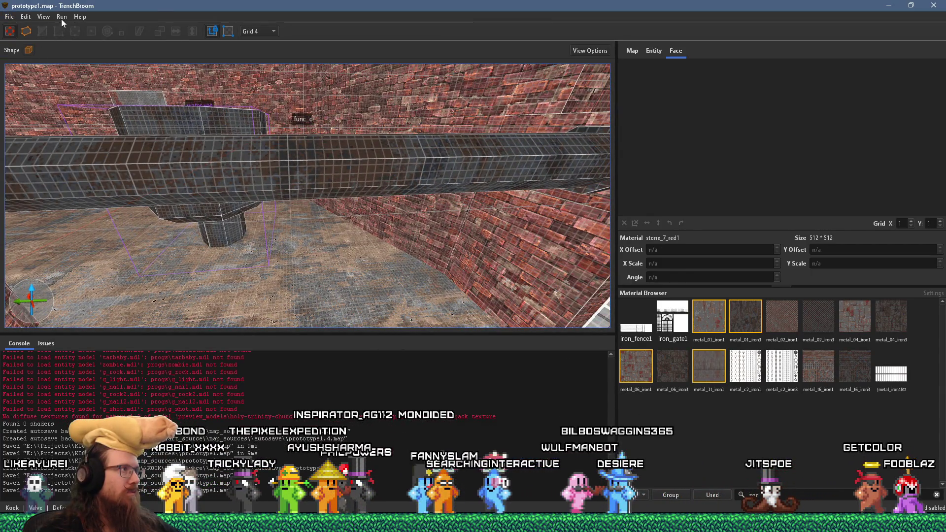
pyautogui.click(61, 18)
pyautogui.click(78, 27)
pyautogui.click(599, 394)
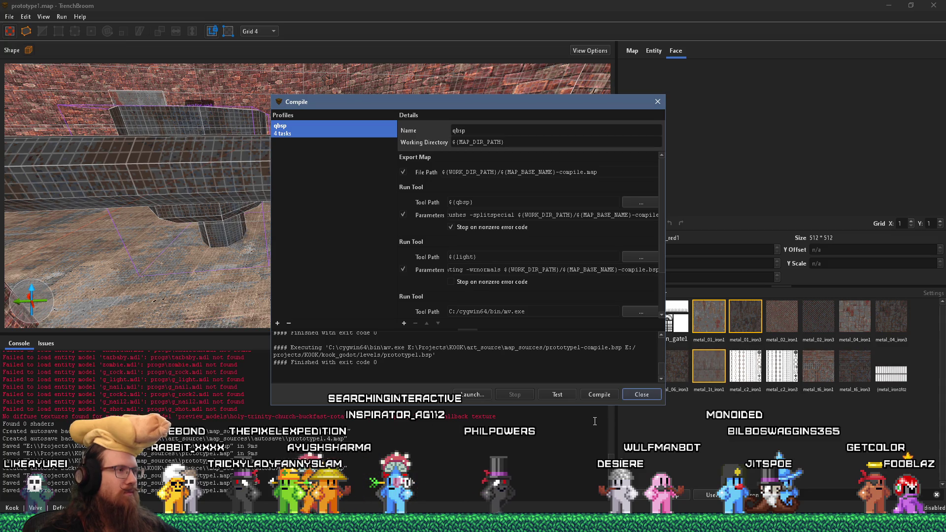
pyautogui.click(642, 394)
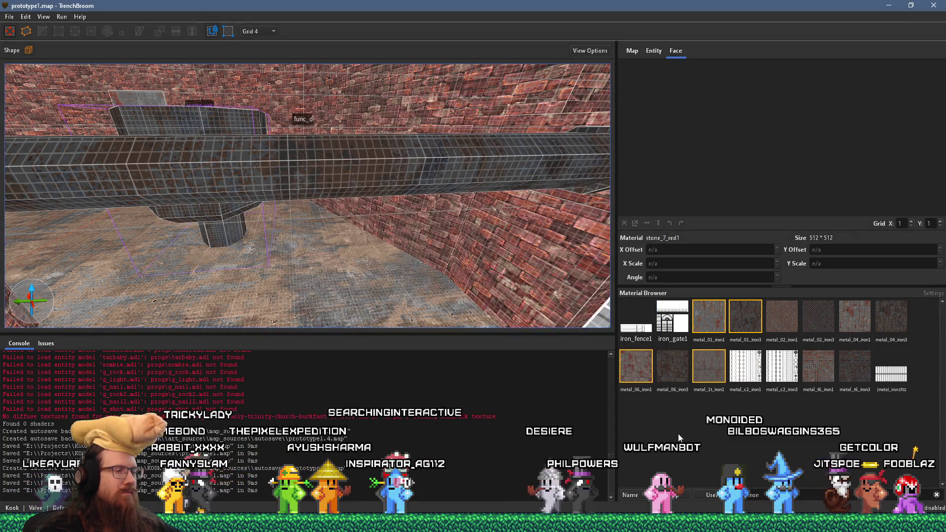
# Switch briefly to another open window and come back to TrenchBroom.
pyautogui.hotkey('alt', 'Tab')
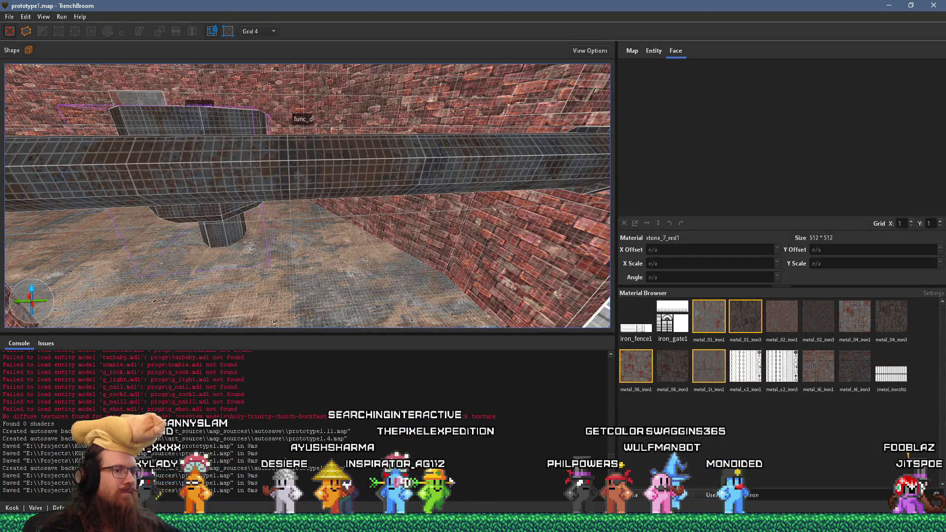
pyautogui.moveTo(787, 524)
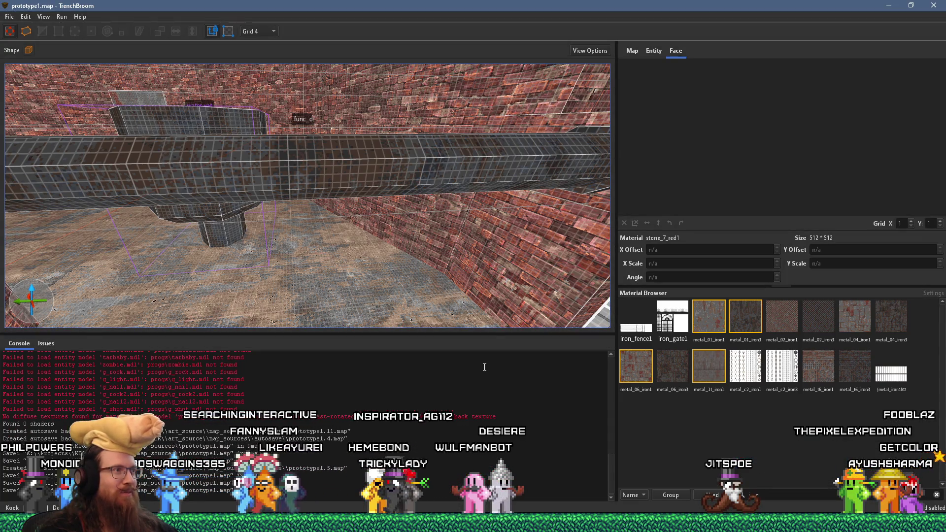
pyautogui.hotkey('alt', 'Tab')
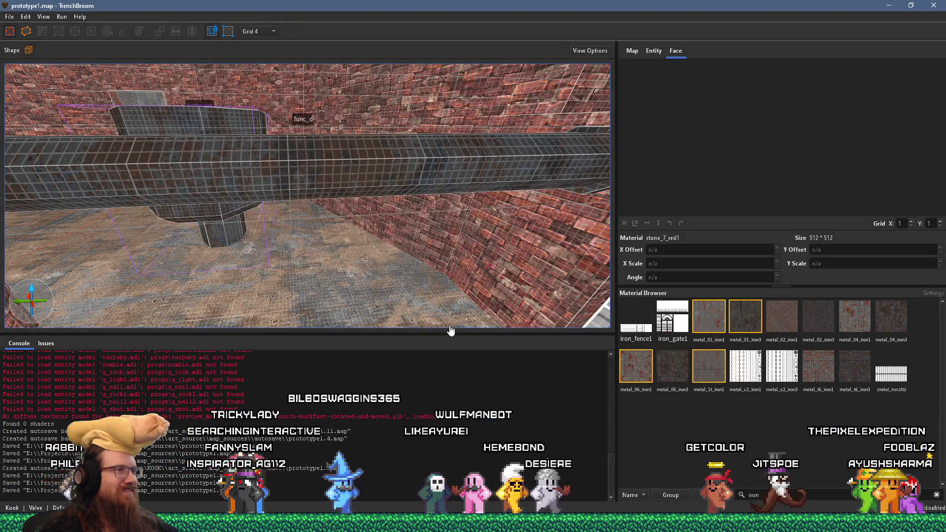
# Recompile prototype1.map with qbsp to exit code 0, then switch to Godot.
pyautogui.moveTo(413, 270)
pyautogui.mouseDown()
pyautogui.moveTo(457, 255)
pyautogui.moveTo(348, 275)
pyautogui.moveTo(382, 251)
pyautogui.moveTo(465, 265)
pyautogui.moveTo(412, 296)
pyautogui.moveTo(369, 303)
pyautogui.moveTo(382, 270)
pyautogui.moveTo(220, 284)
pyautogui.moveTo(413, 268)
pyautogui.mouseUp()
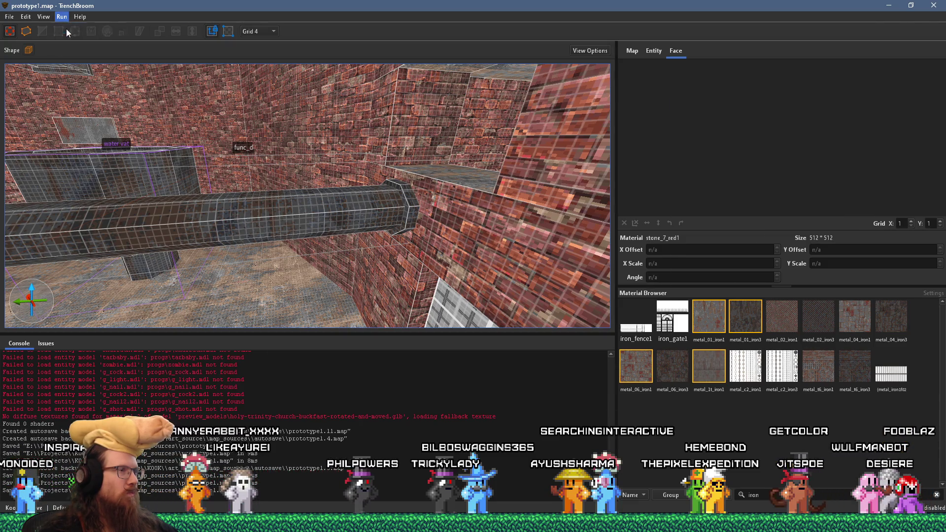
pyautogui.click(599, 394)
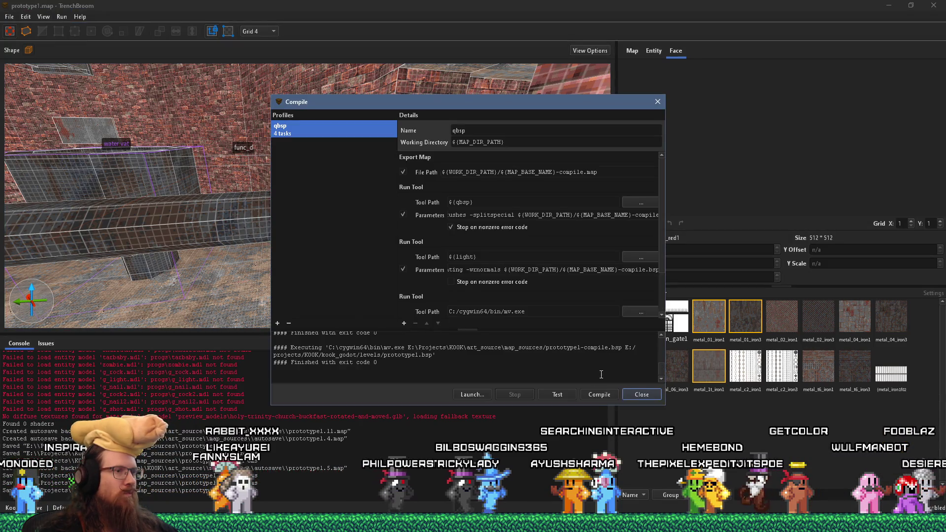
pyautogui.click(642, 394)
pyautogui.hotkey('alt', 'Tab')
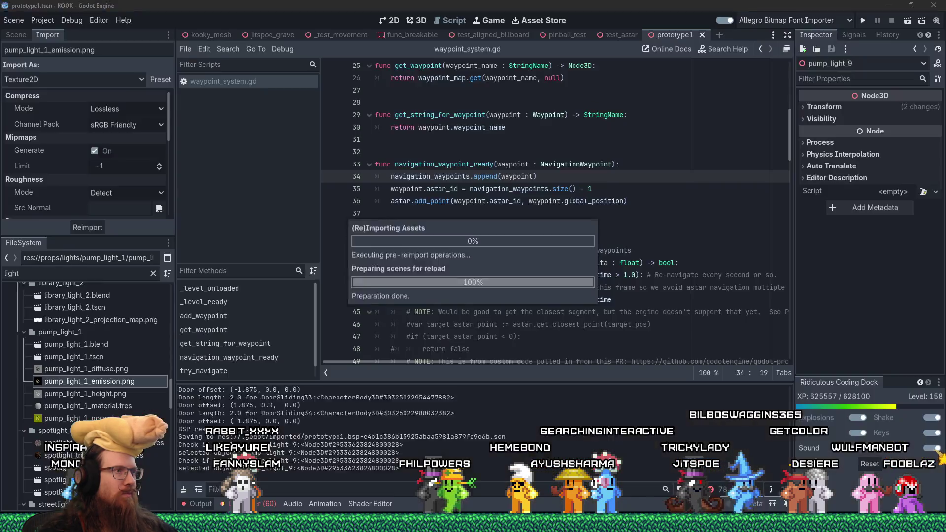
# Raise the OmniLightWithShadow Energy to 3.555, then select the two domed pillars in TrenchBroom.
pyautogui.click(419, 22)
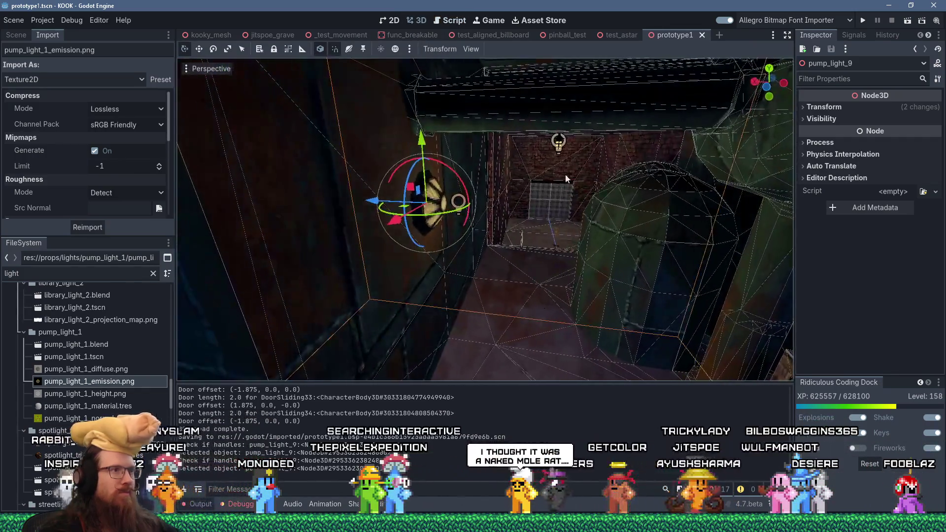
pyautogui.click(463, 210)
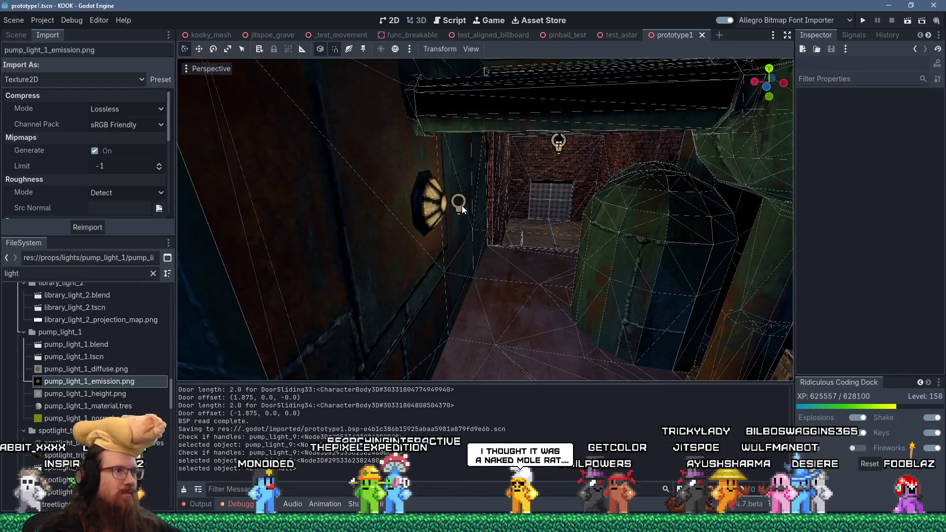
pyautogui.click(463, 209)
pyautogui.click(854, 130)
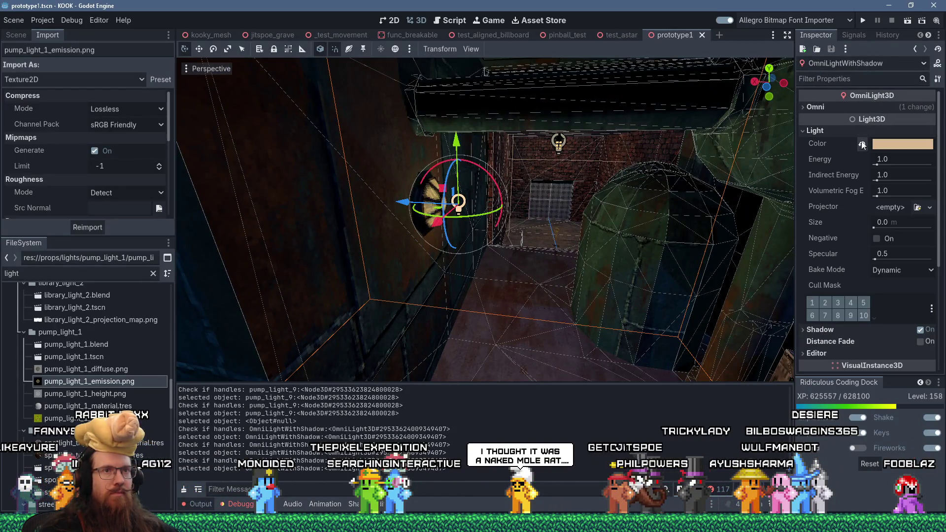
pyautogui.moveTo(879, 168); pyautogui.dragTo(885, 168)
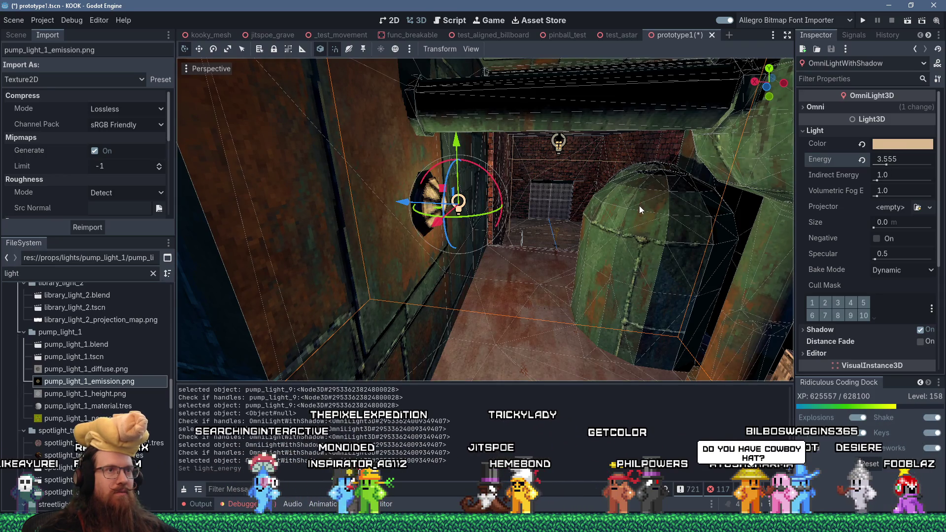
pyautogui.moveTo(658, 178)
pyautogui.mouseDown()
pyautogui.moveTo(321, 206)
pyautogui.moveTo(376, 160)
pyautogui.moveTo(467, 226)
pyautogui.moveTo(478, 195)
pyautogui.moveTo(508, 215)
pyautogui.moveTo(515, 178)
pyautogui.moveTo(628, 173)
pyautogui.moveTo(404, 205)
pyautogui.moveTo(481, 182)
pyautogui.moveTo(467, 161)
pyautogui.moveTo(373, 151)
pyautogui.moveTo(421, 141)
pyautogui.moveTo(414, 154)
pyautogui.moveTo(442, 122)
pyautogui.moveTo(288, 303)
pyautogui.moveTo(327, 196)
pyautogui.moveTo(468, 120)
pyautogui.moveTo(481, 127)
pyautogui.moveTo(307, 201)
pyautogui.mouseUp()
pyautogui.hotkey('alt', 'Tab')
pyautogui.click(306, 201)
# Turn the two domed pillars into a func_detail entity.
pyautogui.keyDown('ctrl'); pyautogui.click(407, 186); pyautogui.keyUp('ctrl')
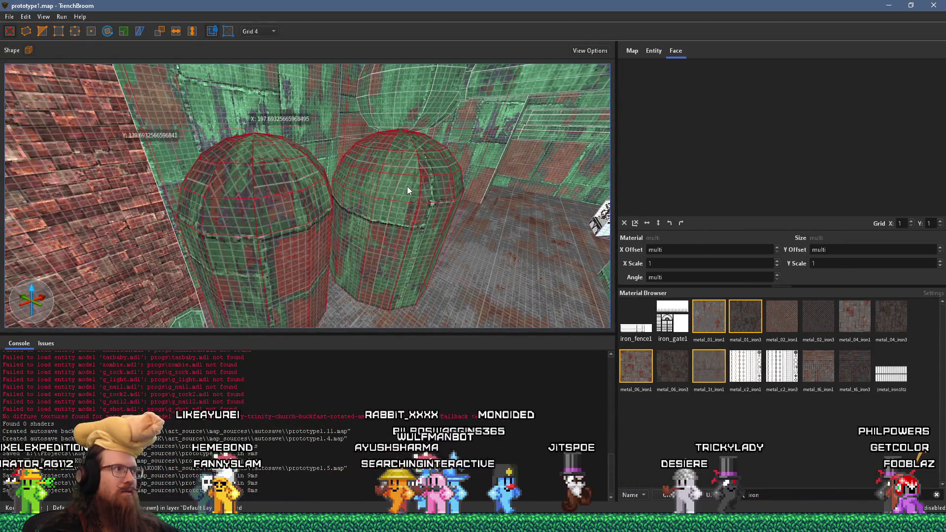
pyautogui.rightClick(407, 187)
pyautogui.moveTo(475, 377)
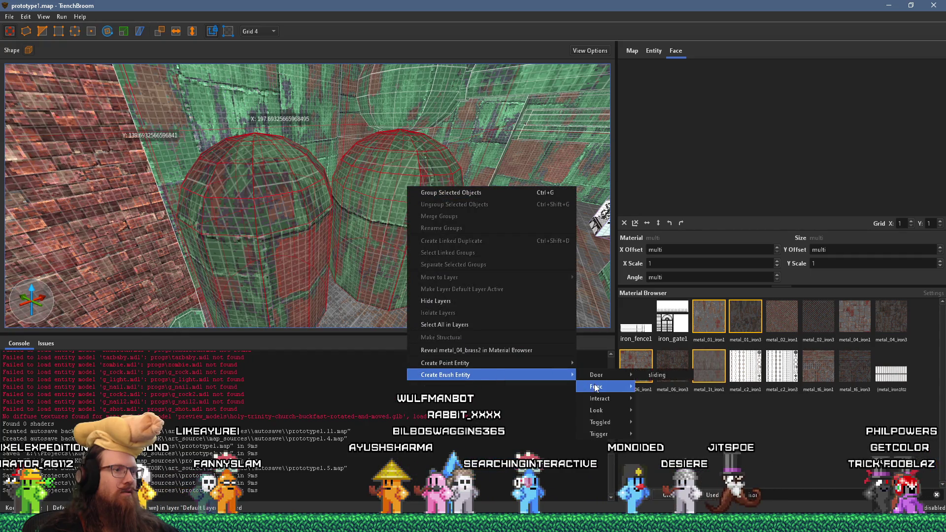
pyautogui.click(674, 399)
pyautogui.click(655, 51)
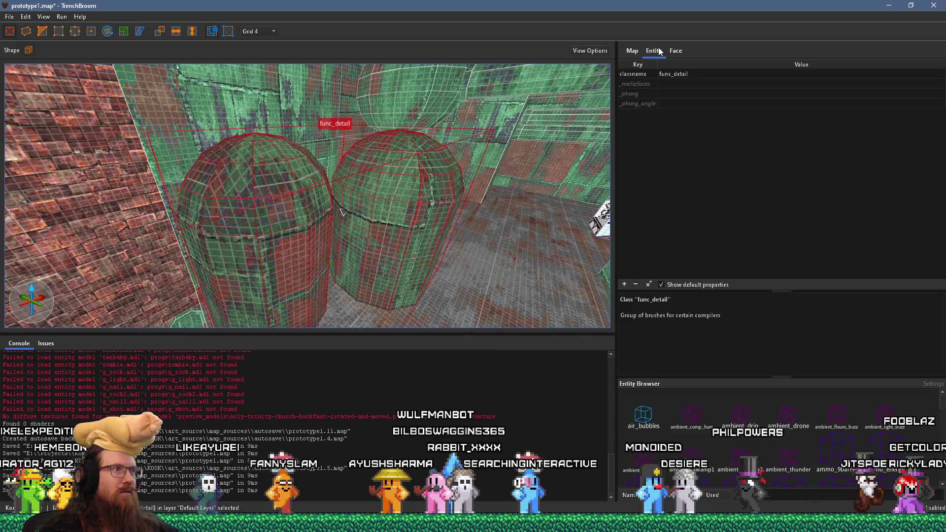
# Set the func_detail's _phong to 1, save the map, and switch to Godot.
pyautogui.doubleClick(670, 94)
pyautogui.write('1')
pyautogui.press('Return')
pyautogui.hotkey('ctrl', 's')
pyautogui.scroll(3, 477, 152)
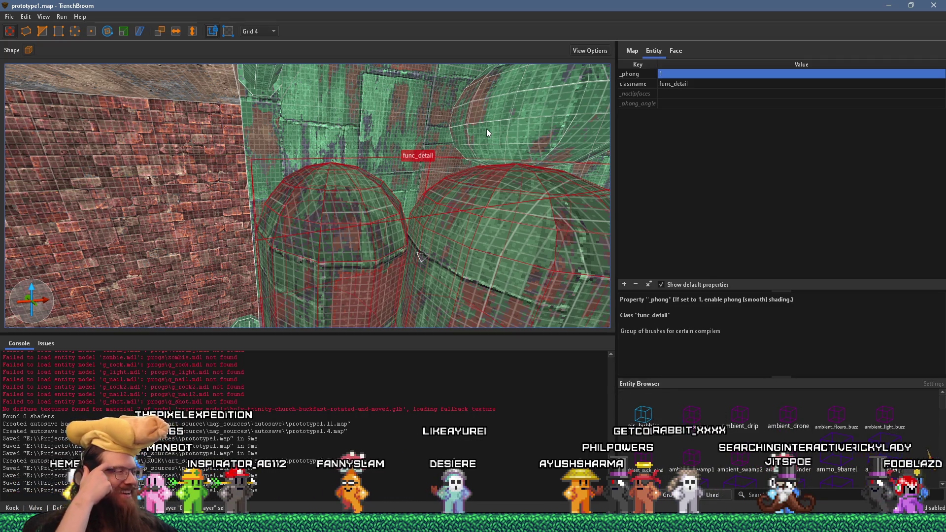
pyautogui.hotkey('alt', 'Tab')
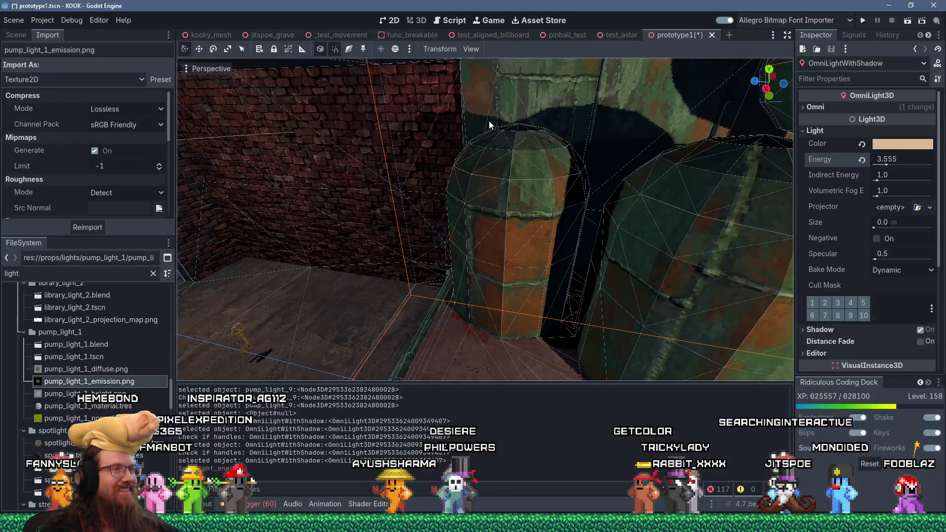
pyautogui.scroll(2, 519, 164)
pyautogui.scroll(5, 542, 158)
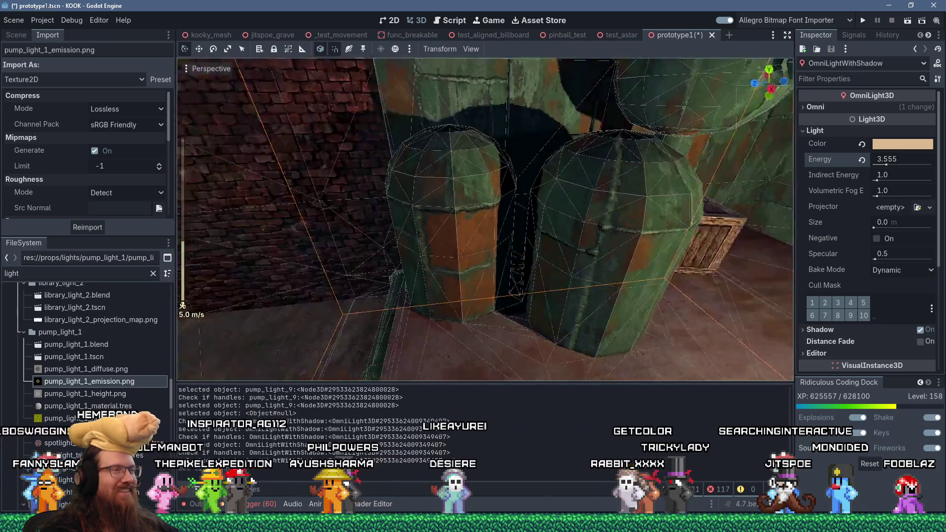
pyautogui.scroll(-3, 542, 156)
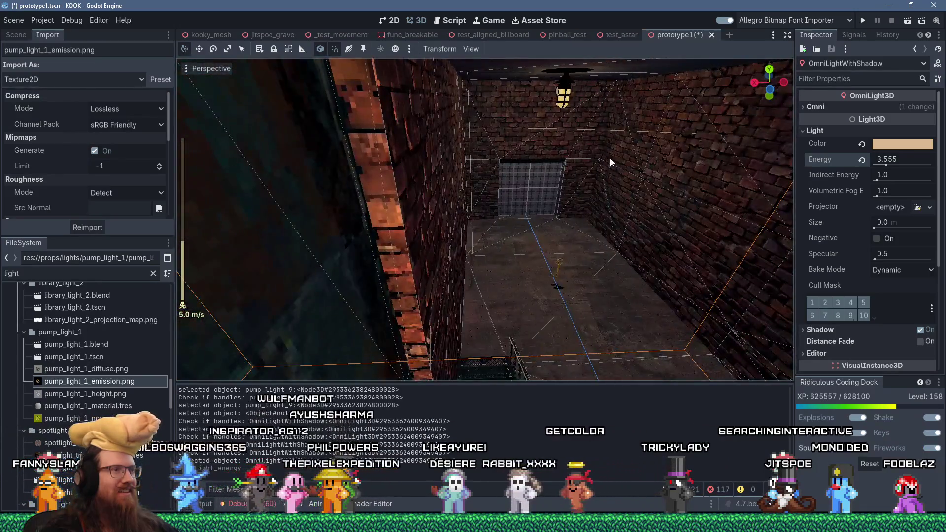
pyautogui.scroll(-10, 620, 131)
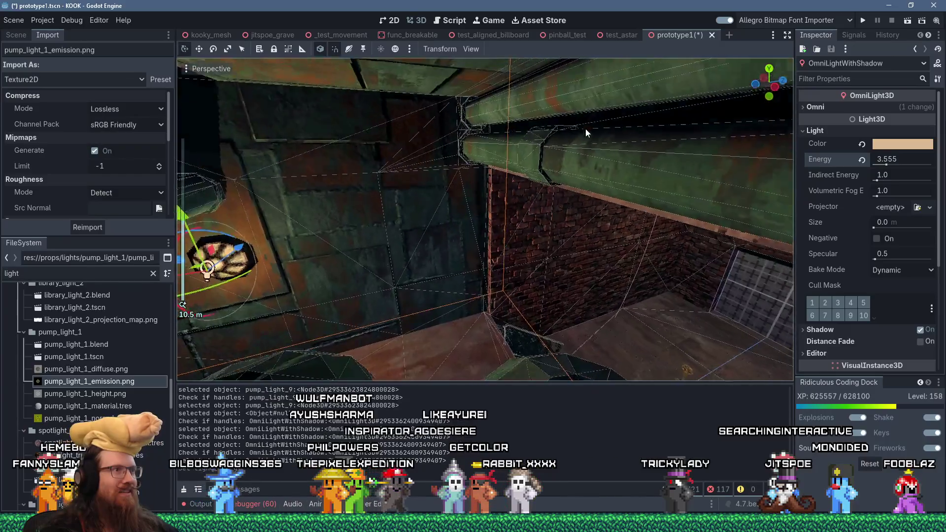
pyautogui.moveTo(715, 165)
pyautogui.mouseDown()
pyautogui.moveTo(643, 118)
pyautogui.moveTo(638, 135)
pyautogui.moveTo(573, 162)
pyautogui.moveTo(353, 219)
pyautogui.moveTo(403, 190)
pyautogui.moveTo(512, 209)
pyautogui.mouseUp()
# Set the energy of the nearby omni light and the pillar lamp light to 3.
pyautogui.click(525, 212)
pyautogui.write('3')
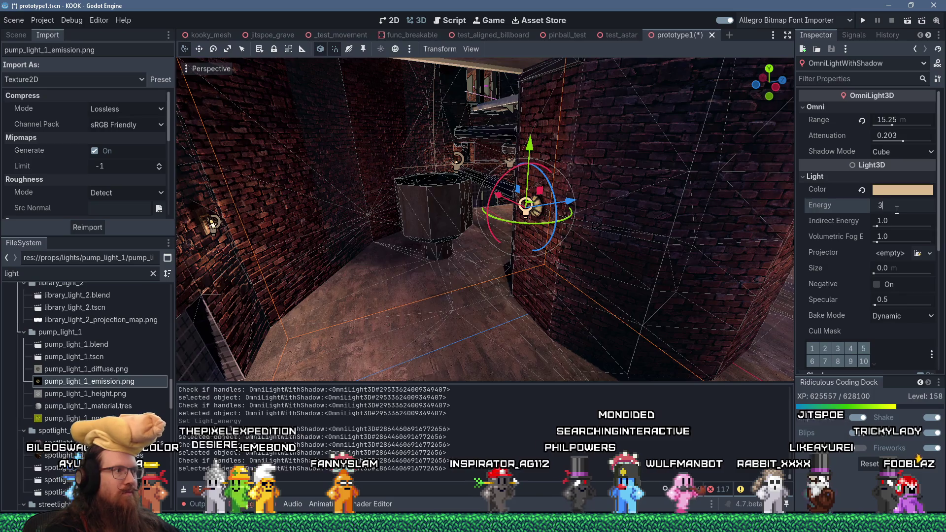
pyautogui.press('Return')
pyautogui.moveTo(604, 271); pyautogui.dragTo(467, 252)
pyautogui.click(455, 266)
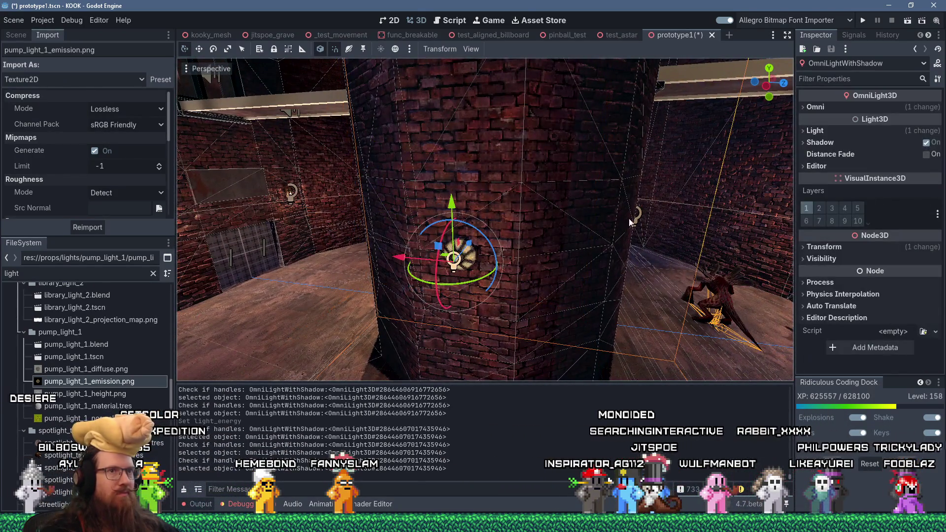
pyautogui.click(863, 131)
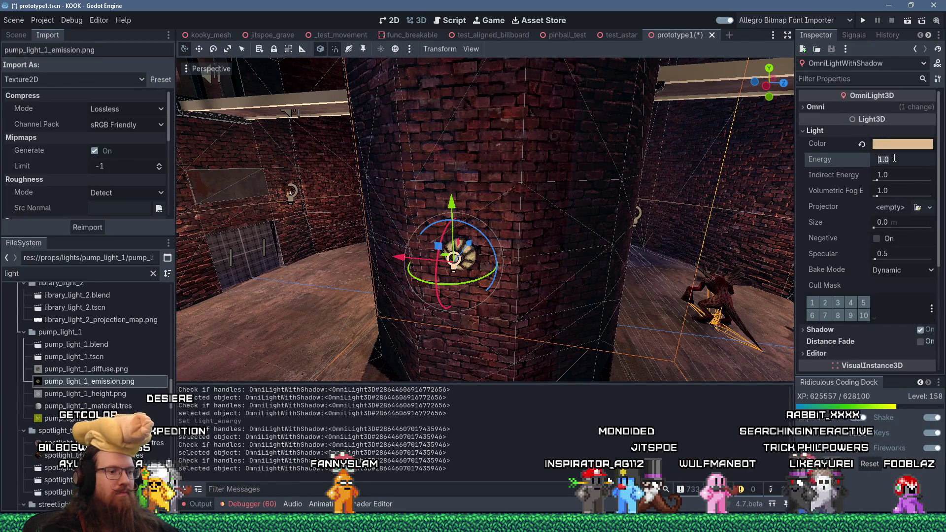
pyautogui.write('3')
pyautogui.press('Return')
# Set the next wall lamp's energy to 3 and turn toward the brick wall with the window.
pyautogui.scroll(-3, 574, 240)
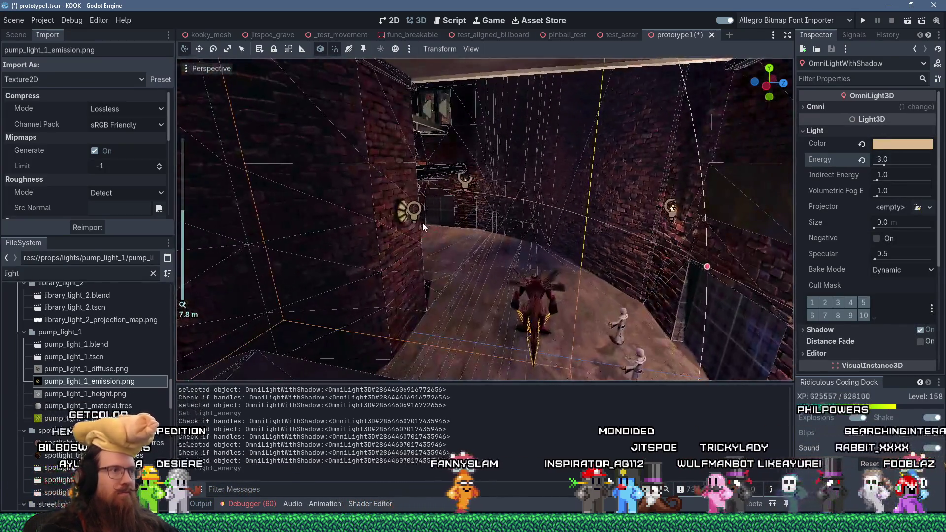
pyautogui.click(421, 223)
pyautogui.click(843, 131)
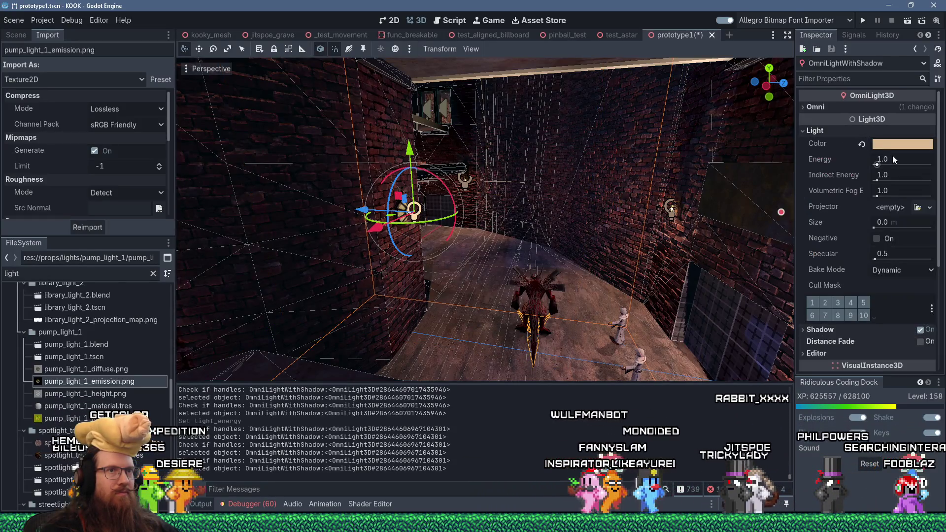
pyautogui.write('3')
pyautogui.press('Return')
pyautogui.scroll(-3, 602, 193)
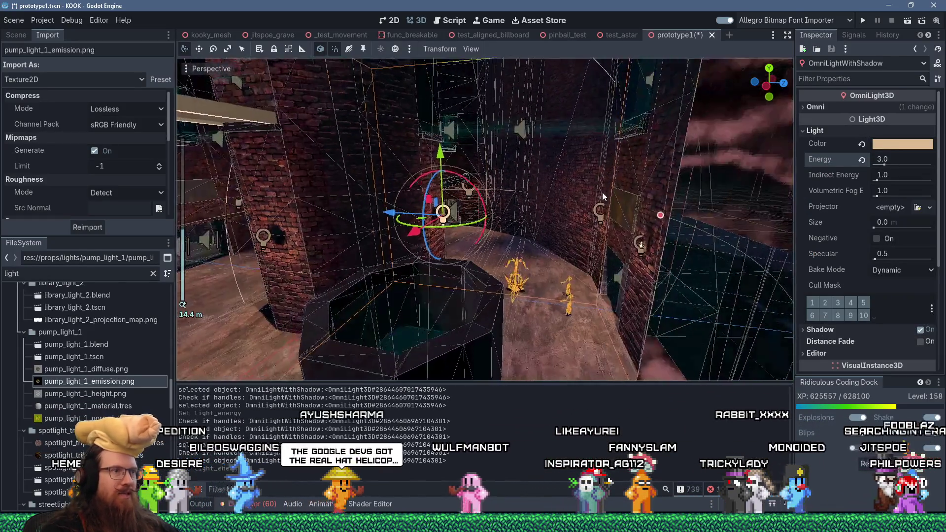
pyautogui.moveTo(609, 221)
pyautogui.mouseDown()
pyautogui.moveTo(456, 235)
pyautogui.moveTo(688, 193)
pyautogui.mouseUp()
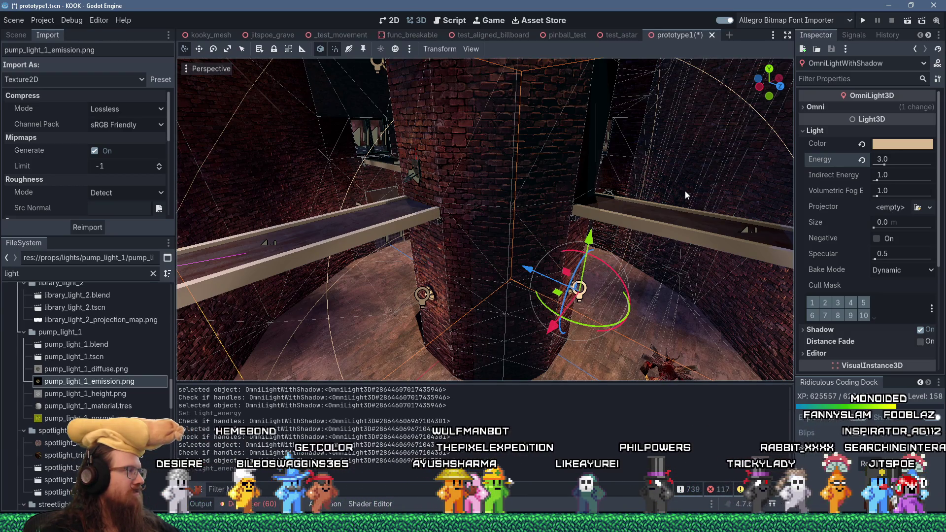
pyautogui.moveTo(685, 191)
pyautogui.mouseDown()
pyautogui.moveTo(459, 235)
pyautogui.moveTo(489, 214)
pyautogui.moveTo(295, 268)
pyautogui.mouseUp()
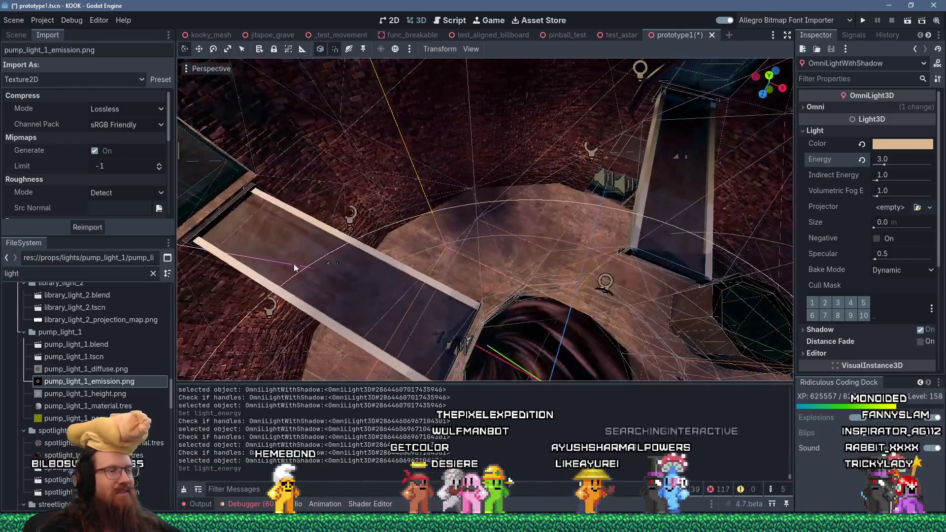
pyautogui.moveTo(389, 247)
pyautogui.mouseDown()
pyautogui.moveTo(586, 214)
pyautogui.moveTo(663, 186)
pyautogui.moveTo(584, 153)
pyautogui.moveTo(426, 156)
pyautogui.moveTo(371, 179)
pyautogui.moveTo(657, 196)
pyautogui.moveTo(618, 217)
pyautogui.moveTo(499, 189)
pyautogui.moveTo(551, 232)
pyautogui.moveTo(411, 225)
pyautogui.moveTo(434, 158)
pyautogui.moveTo(387, 233)
pyautogui.moveTo(372, 238)
pyautogui.mouseUp()
pyautogui.moveTo(610, 233)
pyautogui.mouseDown()
pyautogui.moveTo(365, 166)
pyautogui.moveTo(223, 188)
pyautogui.mouseUp()
pyautogui.moveTo(329, 193); pyautogui.dragTo(493, 202)
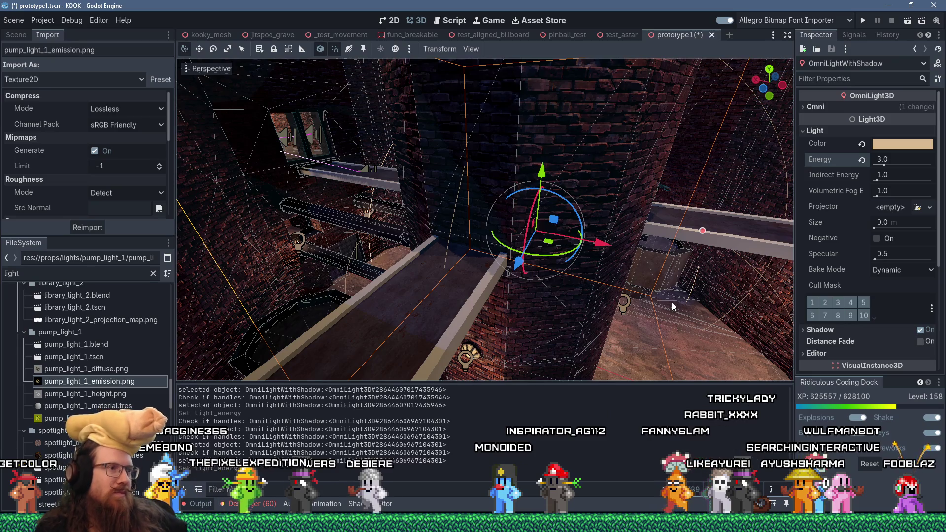
pyautogui.moveTo(489, 289)
pyautogui.mouseDown()
pyautogui.moveTo(527, 264)
pyautogui.moveTo(285, 223)
pyautogui.mouseUp()
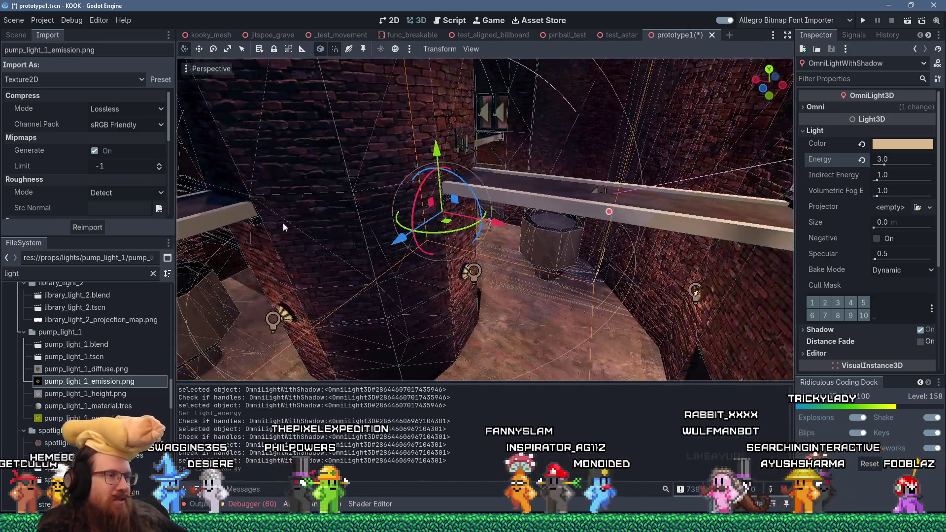
pyautogui.moveTo(533, 217)
pyautogui.mouseDown()
pyautogui.moveTo(548, 203)
pyautogui.moveTo(377, 211)
pyautogui.moveTo(339, 202)
pyautogui.moveTo(358, 190)
pyautogui.moveTo(532, 220)
pyautogui.moveTo(479, 186)
pyautogui.moveTo(459, 192)
pyautogui.mouseUp()
pyautogui.scroll(-15, 421, 230)
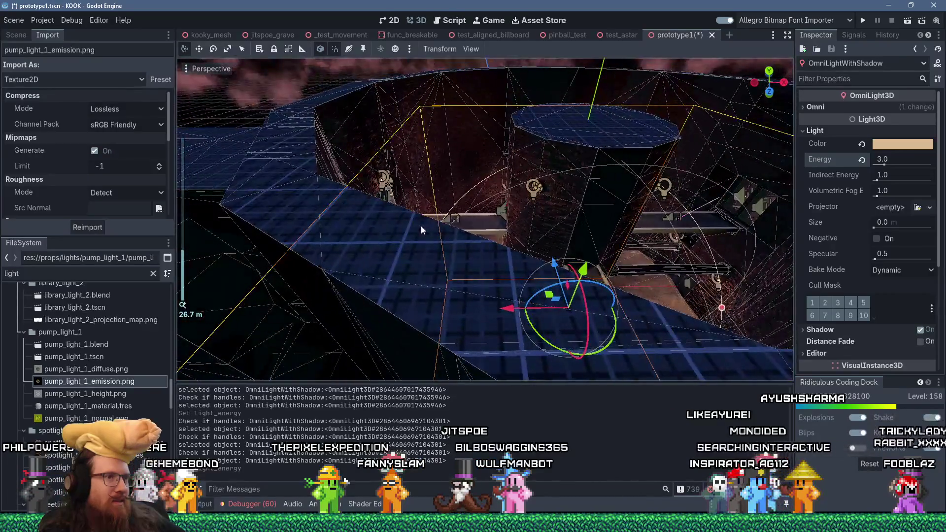
pyautogui.scroll(8, 421, 230)
pyautogui.moveTo(421, 230)
pyautogui.mouseDown()
pyautogui.moveTo(372, 240)
pyautogui.moveTo(561, 238)
pyautogui.moveTo(395, 235)
pyautogui.moveTo(403, 236)
pyautogui.moveTo(306, 264)
pyautogui.moveTo(504, 240)
pyautogui.moveTo(463, 268)
pyautogui.moveTo(442, 223)
pyautogui.mouseUp()
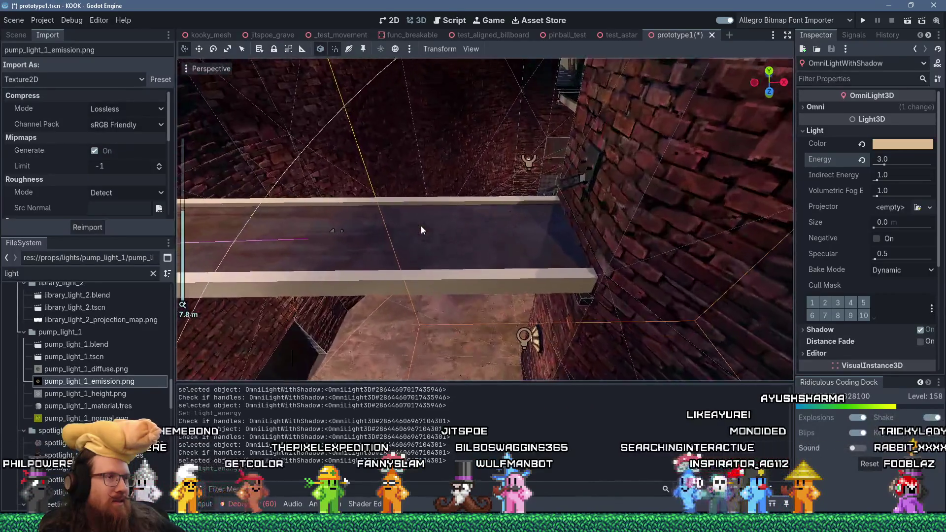
pyautogui.scroll(5, 493, 232)
pyautogui.scroll(-5, 504, 239)
pyautogui.scroll(5, 453, 249)
pyautogui.moveTo(458, 292)
pyautogui.mouseDown()
pyautogui.moveTo(516, 213)
pyautogui.moveTo(614, 226)
pyautogui.mouseUp()
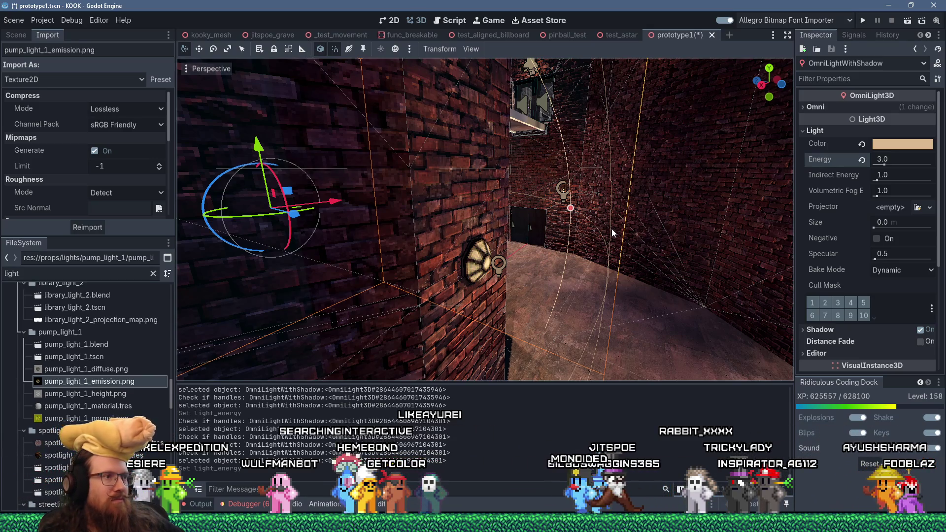
pyautogui.moveTo(516, 238)
pyautogui.mouseDown()
pyautogui.moveTo(366, 193)
pyautogui.moveTo(521, 181)
pyautogui.moveTo(401, 212)
pyautogui.moveTo(444, 227)
pyautogui.moveTo(463, 250)
pyautogui.moveTo(556, 282)
pyautogui.moveTo(390, 297)
pyautogui.mouseUp()
pyautogui.scroll(-3, 521, 180)
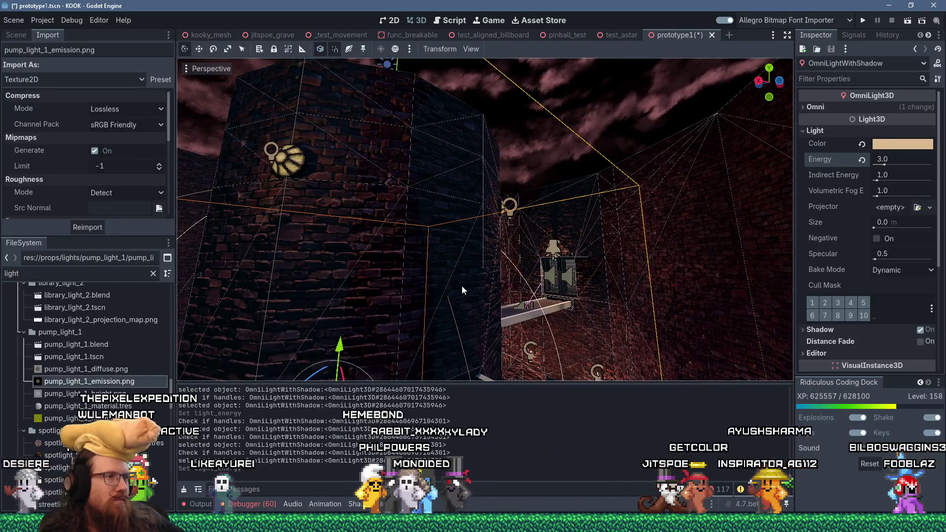
# Frame the selected light and orbit around the brick walls to review the brighter wall lamps.
pyautogui.press('f')
pyautogui.moveTo(462, 286)
pyautogui.mouseDown()
pyautogui.moveTo(560, 286)
pyautogui.moveTo(513, 332)
pyautogui.moveTo(489, 332)
pyautogui.moveTo(493, 320)
pyautogui.moveTo(534, 324)
pyautogui.moveTo(519, 334)
pyautogui.moveTo(242, 177)
pyautogui.moveTo(394, 222)
pyautogui.moveTo(648, 260)
pyautogui.moveTo(592, 149)
pyautogui.moveTo(640, 192)
pyautogui.mouseUp()
pyautogui.scroll(8, 522, 321)
pyautogui.scroll(4, 685, 224)
pyautogui.moveTo(685, 223)
pyautogui.mouseDown()
pyautogui.moveTo(613, 241)
pyautogui.moveTo(717, 218)
pyautogui.moveTo(318, 158)
pyautogui.moveTo(435, 215)
pyautogui.moveTo(478, 209)
pyautogui.moveTo(332, 265)
pyautogui.moveTo(679, 105)
pyautogui.moveTo(516, 238)
pyautogui.mouseUp()
pyautogui.scroll(-2, 443, 251)
pyautogui.moveTo(443, 252)
pyautogui.mouseDown()
pyautogui.moveTo(633, 175)
pyautogui.moveTo(456, 289)
pyautogui.moveTo(594, 200)
pyautogui.moveTo(634, 132)
pyautogui.moveTo(494, 238)
pyautogui.moveTo(594, 114)
pyautogui.moveTo(530, 195)
pyautogui.moveTo(507, 147)
pyautogui.moveTo(587, 183)
pyautogui.moveTo(582, 242)
pyautogui.moveTo(755, 152)
pyautogui.mouseUp()
pyautogui.moveTo(422, 253)
pyautogui.mouseDown()
pyautogui.moveTo(579, 235)
pyautogui.moveTo(718, 201)
pyautogui.moveTo(644, 259)
pyautogui.mouseUp()
pyautogui.moveTo(529, 268)
pyautogui.mouseDown()
pyautogui.moveTo(424, 261)
pyautogui.moveTo(463, 241)
pyautogui.mouseUp()
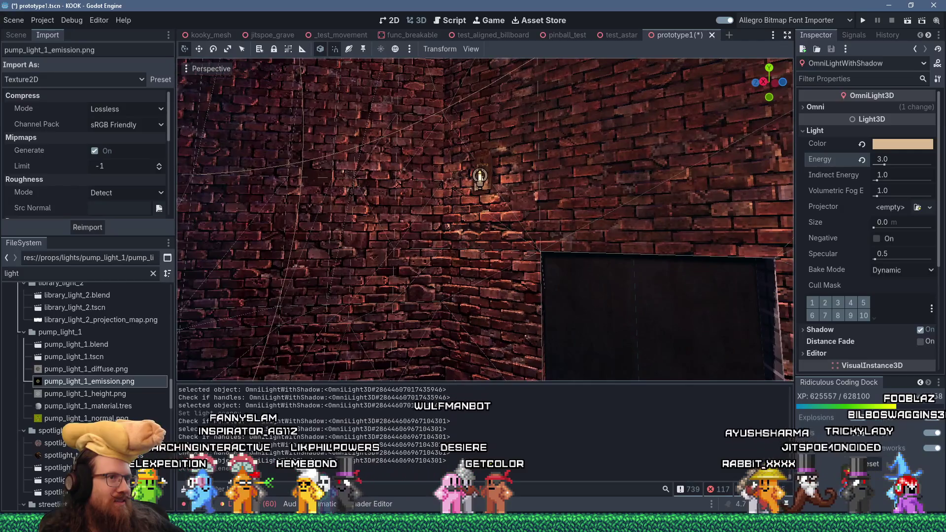
pyautogui.moveTo(398, 265)
pyautogui.mouseDown()
pyautogui.moveTo(265, 138)
pyautogui.moveTo(569, 164)
pyautogui.moveTo(446, 287)
pyautogui.moveTo(554, 211)
pyautogui.moveTo(377, 237)
pyautogui.moveTo(345, 222)
pyautogui.moveTo(433, 197)
pyautogui.moveTo(404, 148)
pyautogui.moveTo(389, 177)
pyautogui.moveTo(394, 197)
pyautogui.moveTo(433, 197)
pyautogui.moveTo(444, 207)
pyautogui.moveTo(459, 334)
pyautogui.mouseUp()
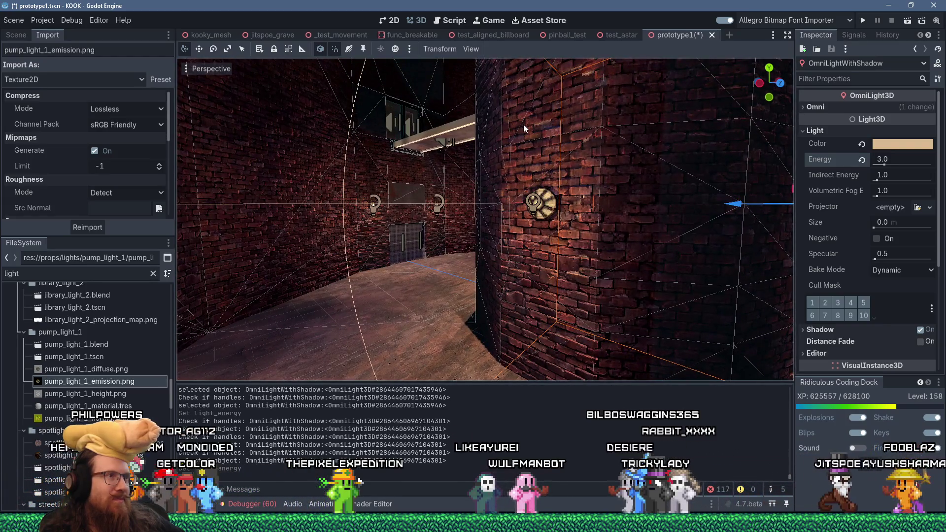
pyautogui.hotkey('alt', 'Tab')
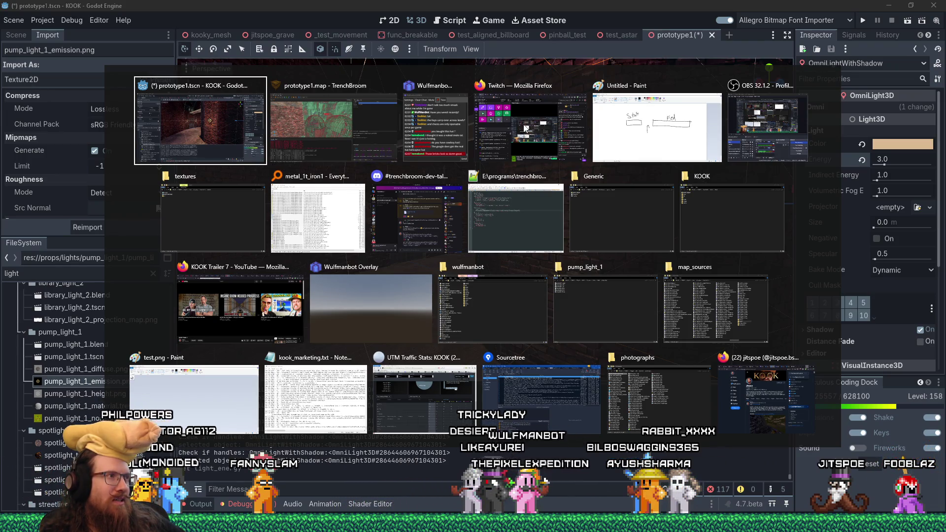
# Look down into the brick room in TrenchBroom's 3D view, then switch back to Godot.
pyautogui.hotkey('alt', 'Tab')
pyautogui.moveTo(524, 128)
pyautogui.mouseDown()
pyautogui.moveTo(319, 172)
pyautogui.moveTo(259, 169)
pyautogui.moveTo(145, 129)
pyautogui.mouseUp()
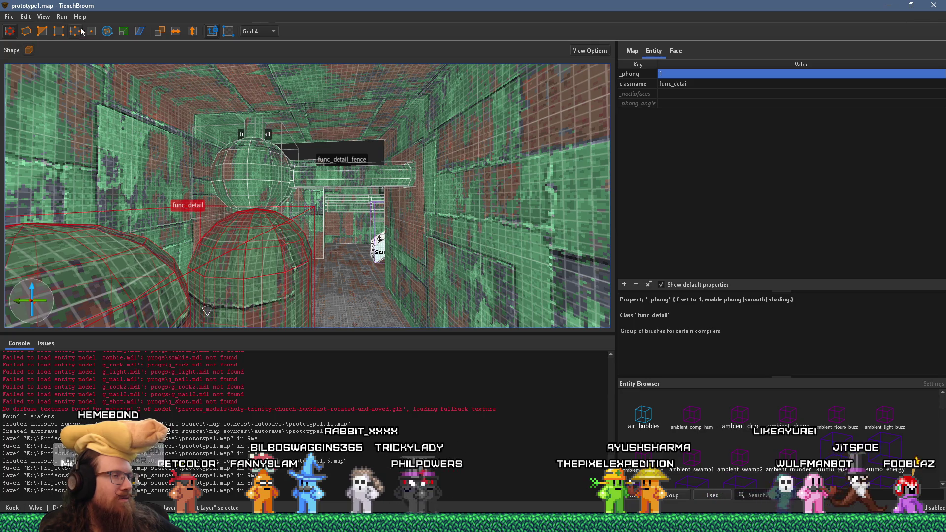
pyautogui.hotkey('alt', 'Tab')
pyautogui.click(385, 130)
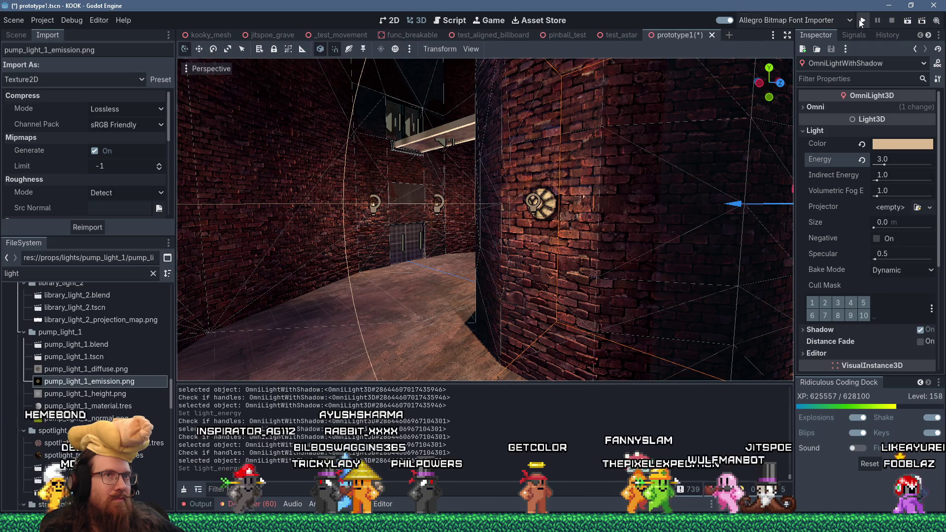
# Fly toward the window and lamps and slide CageLightWall3 0.625 units sideways.
pyautogui.moveTo(525, 167)
pyautogui.mouseDown()
pyautogui.moveTo(504, 176)
pyautogui.moveTo(557, 173)
pyautogui.moveTo(542, 177)
pyautogui.moveTo(584, 162)
pyautogui.moveTo(399, 181)
pyautogui.mouseUp()
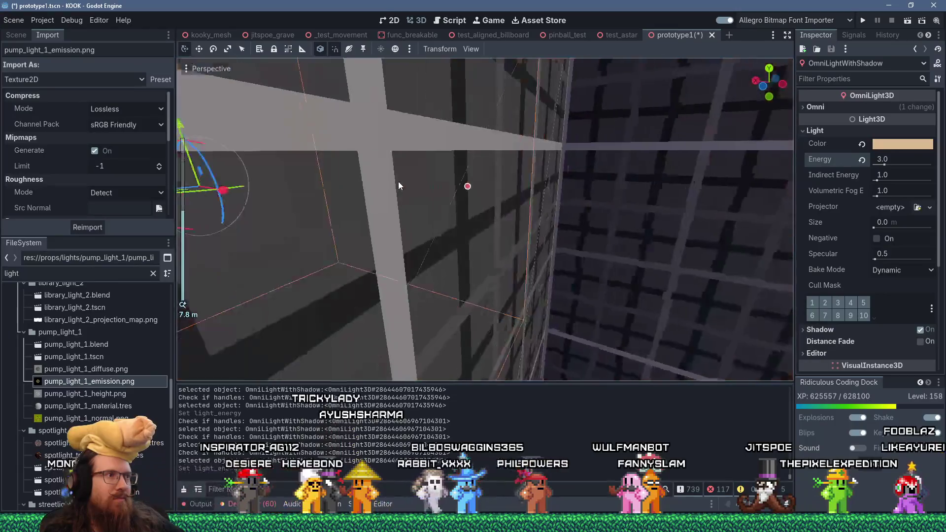
pyautogui.scroll(-5, 398, 182)
pyautogui.moveTo(243, 202)
pyautogui.mouseDown()
pyautogui.moveTo(588, 187)
pyautogui.moveTo(321, 236)
pyautogui.moveTo(482, 241)
pyautogui.moveTo(416, 212)
pyautogui.moveTo(495, 279)
pyautogui.moveTo(413, 250)
pyautogui.mouseUp()
pyautogui.scroll(3, 439, 232)
pyautogui.scroll(2, 427, 229)
pyautogui.scroll(2, 413, 250)
pyautogui.click(409, 264)
pyautogui.moveTo(330, 264)
pyautogui.mouseDown()
pyautogui.moveTo(281, 271)
pyautogui.moveTo(326, 229)
pyautogui.moveTo(345, 261)
pyautogui.moveTo(335, 278)
pyautogui.moveTo(304, 270)
pyautogui.moveTo(317, 277)
pyautogui.mouseUp()
# Select CageLightWall4 and nudge it slightly left along the brick wall.
pyautogui.scroll(-5, 282, 271)
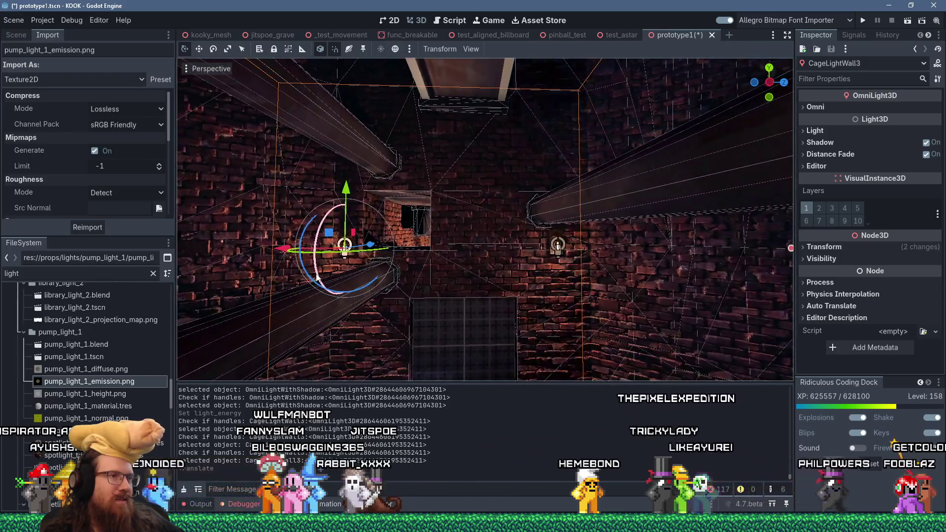
pyautogui.moveTo(508, 265)
pyautogui.mouseDown()
pyautogui.moveTo(285, 265)
pyautogui.moveTo(260, 301)
pyautogui.moveTo(345, 291)
pyautogui.mouseUp()
pyautogui.scroll(2, 434, 266)
pyautogui.click(446, 251)
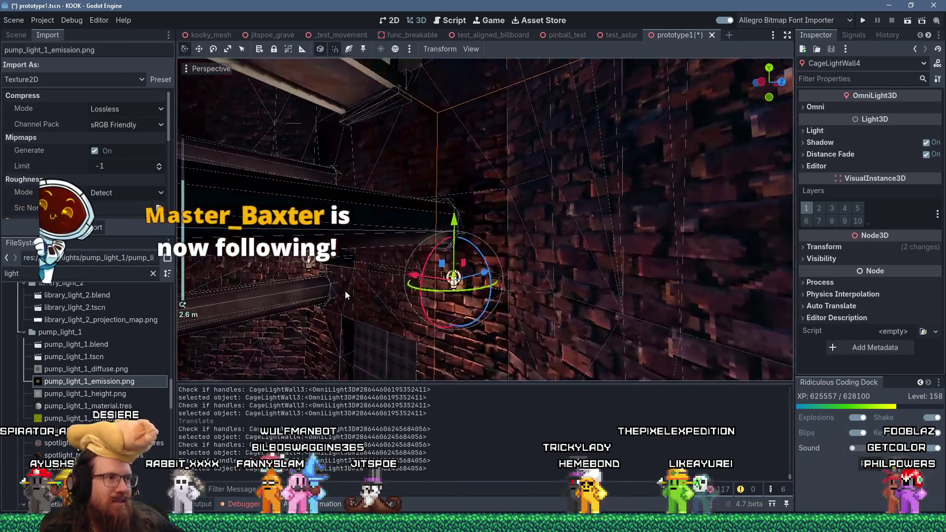
pyautogui.scroll(3, 296, 300)
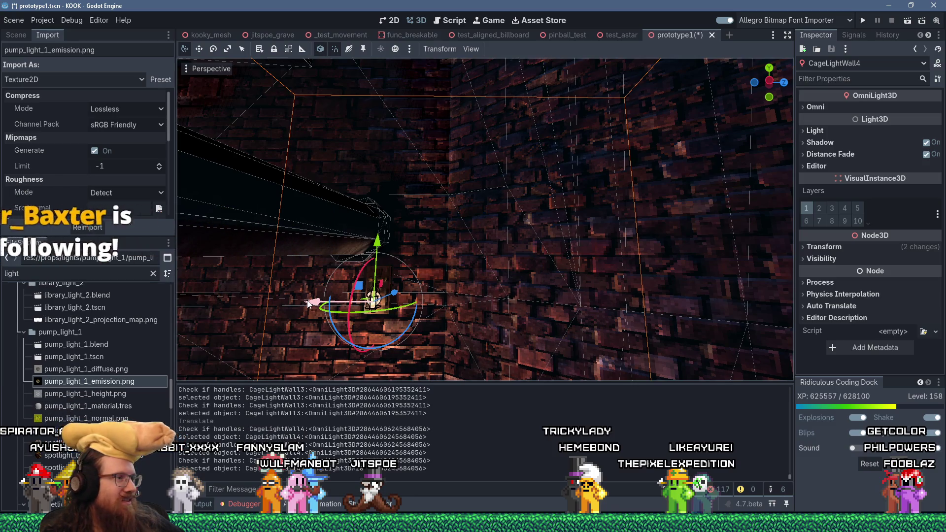
pyautogui.moveTo(354, 308)
pyautogui.mouseDown()
pyautogui.moveTo(530, 279)
pyautogui.moveTo(616, 282)
pyautogui.moveTo(570, 308)
pyautogui.moveTo(596, 294)
pyautogui.moveTo(581, 268)
pyautogui.moveTo(521, 261)
pyautogui.moveTo(480, 277)
pyautogui.moveTo(451, 324)
pyautogui.moveTo(481, 336)
pyautogui.moveTo(562, 315)
pyautogui.moveTo(562, 302)
pyautogui.moveTo(474, 287)
pyautogui.moveTo(525, 268)
pyautogui.mouseUp()
pyautogui.click(568, 306)
pyautogui.moveTo(679, 255)
pyautogui.mouseDown()
pyautogui.moveTo(729, 239)
pyautogui.moveTo(412, 256)
pyautogui.moveTo(544, 280)
pyautogui.moveTo(524, 291)
pyautogui.moveTo(469, 195)
pyautogui.moveTo(414, 206)
pyautogui.moveTo(478, 242)
pyautogui.mouseUp()
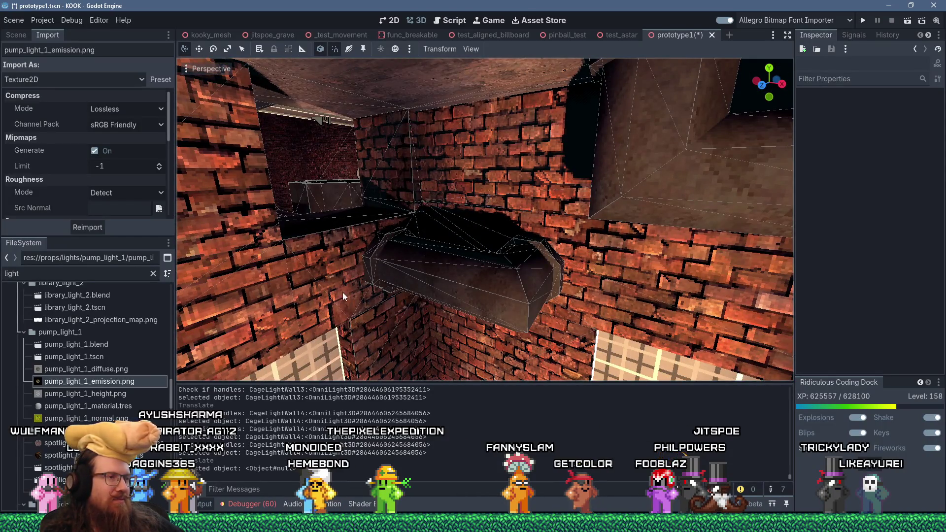
pyautogui.moveTo(235, 306)
pyautogui.mouseDown()
pyautogui.moveTo(524, 241)
pyautogui.moveTo(483, 308)
pyautogui.moveTo(495, 281)
pyautogui.moveTo(619, 272)
pyautogui.moveTo(603, 249)
pyautogui.moveTo(566, 282)
pyautogui.moveTo(528, 298)
pyautogui.moveTo(622, 278)
pyautogui.moveTo(564, 304)
pyautogui.moveTo(543, 182)
pyautogui.moveTo(558, 275)
pyautogui.moveTo(586, 276)
pyautogui.moveTo(466, 262)
pyautogui.moveTo(534, 333)
pyautogui.moveTo(502, 290)
pyautogui.moveTo(521, 297)
pyautogui.moveTo(539, 280)
pyautogui.moveTo(505, 291)
pyautogui.moveTo(567, 275)
pyautogui.mouseUp()
pyautogui.scroll(-3, 495, 281)
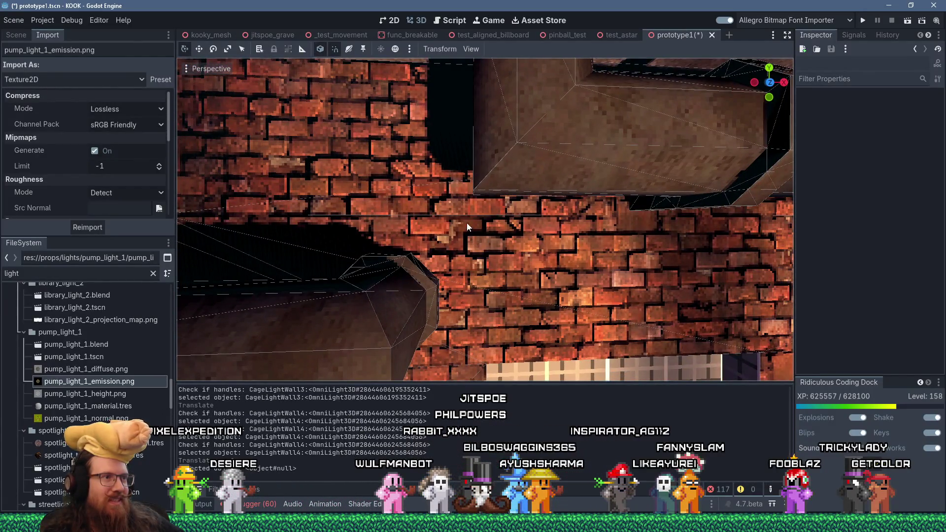
pyautogui.moveTo(424, 248)
pyautogui.mouseDown()
pyautogui.moveTo(491, 256)
pyautogui.moveTo(488, 267)
pyautogui.mouseUp()
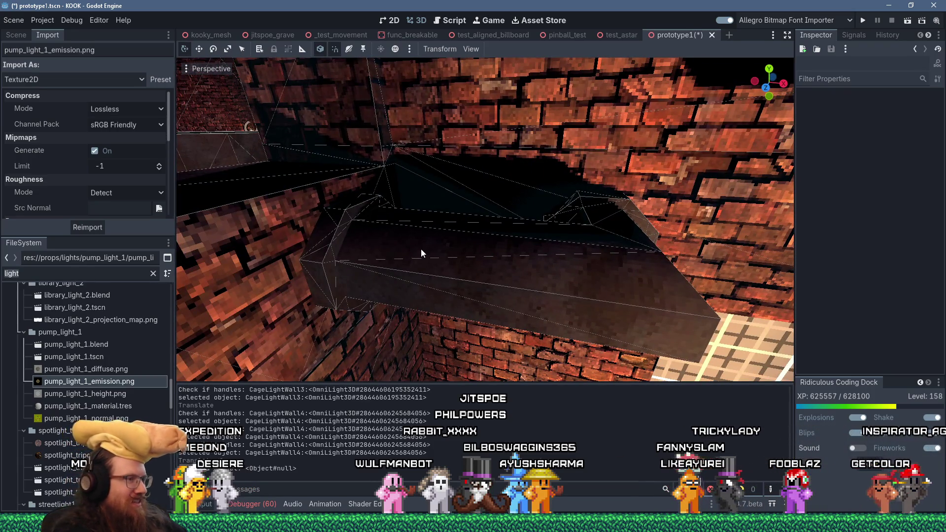
# Drop area_trigger_secret.tscn into the level at the pipe and add a CollisionShape3D child.
pyautogui.write('secret')
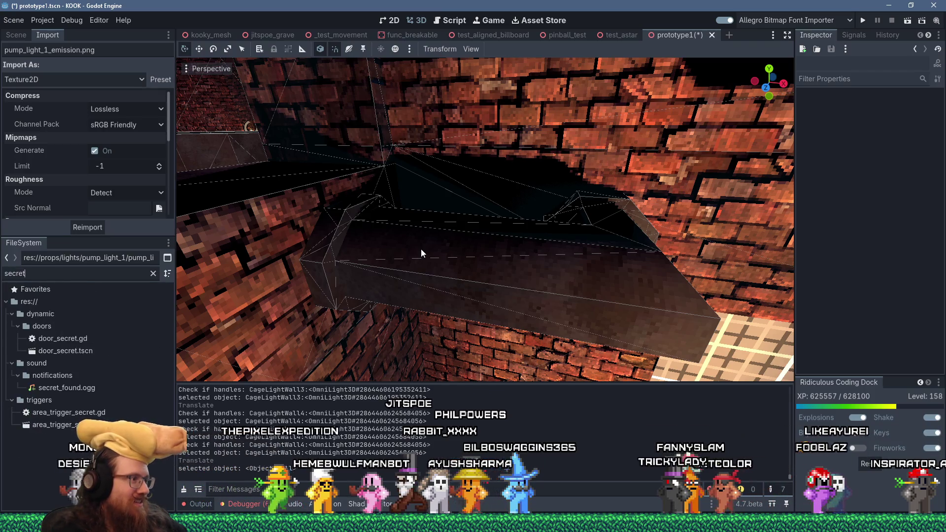
pyautogui.moveTo(50, 425)
pyautogui.mouseDown()
pyautogui.moveTo(606, 233)
pyautogui.moveTo(608, 241)
pyautogui.mouseUp()
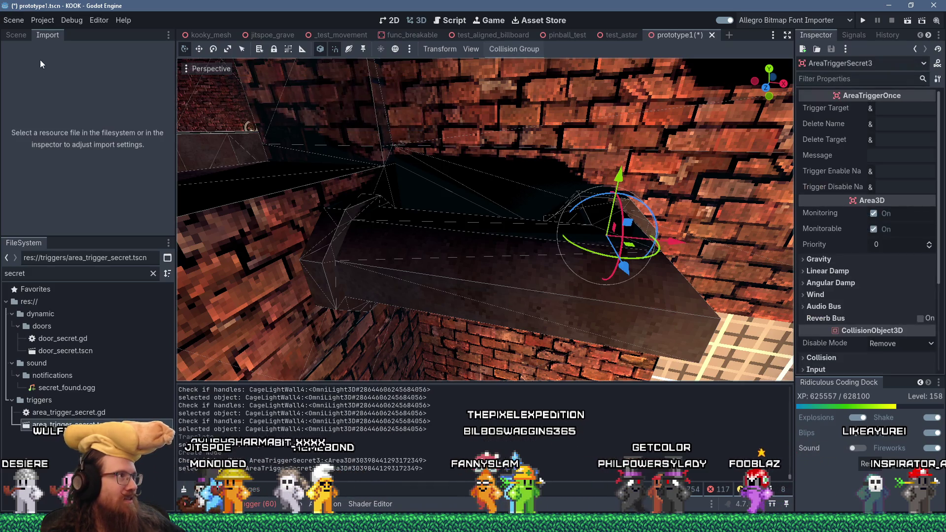
pyautogui.click(16, 35)
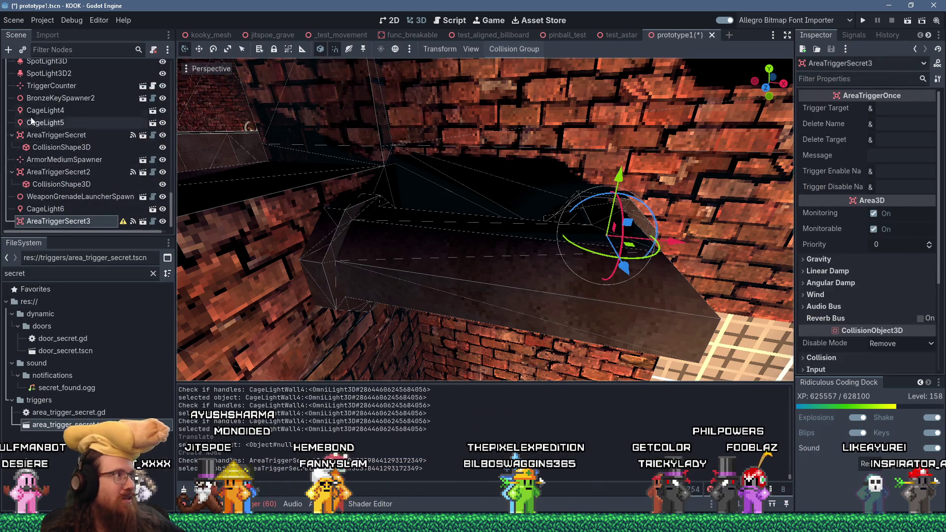
pyautogui.click(7, 50)
pyautogui.write('collisin')
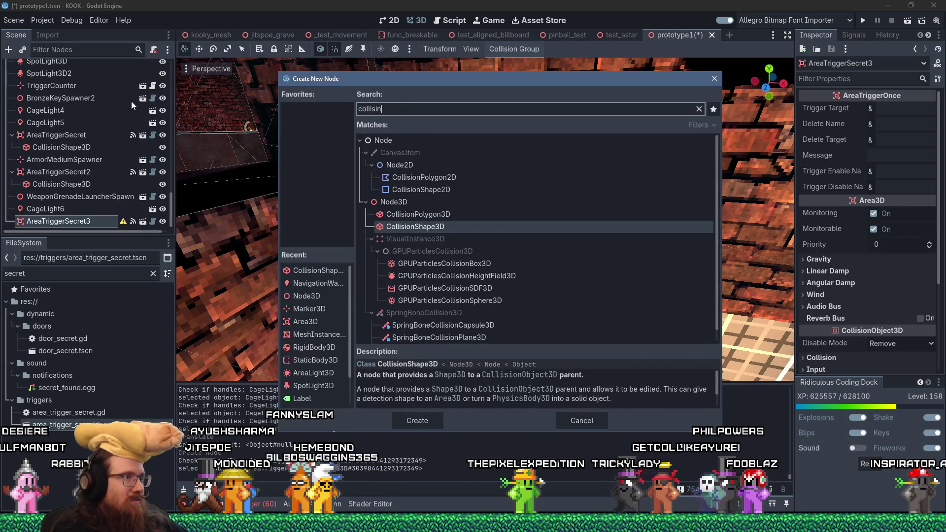
pyautogui.press('Return')
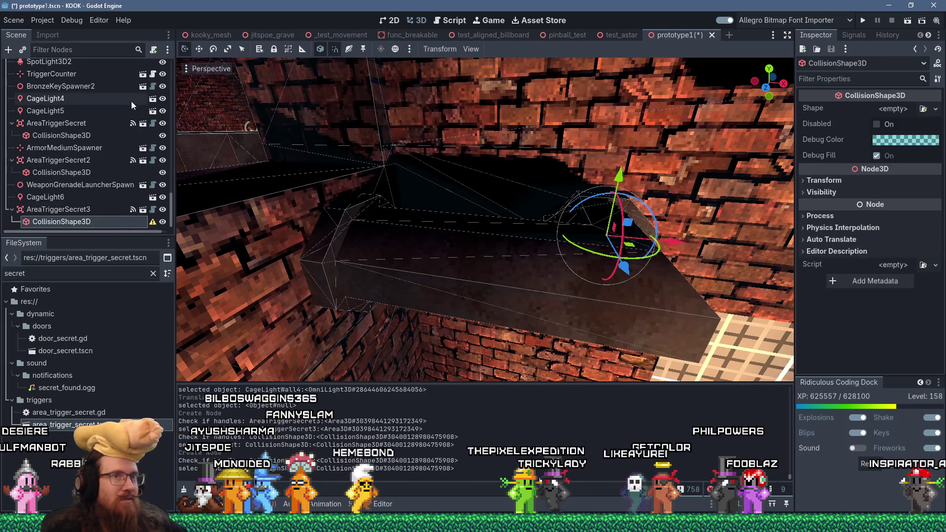
# Give the collision shape a BoxShape3D and resize it to 1.25 × 0.625 × 1 inside the duct.
pyautogui.click(887, 108)
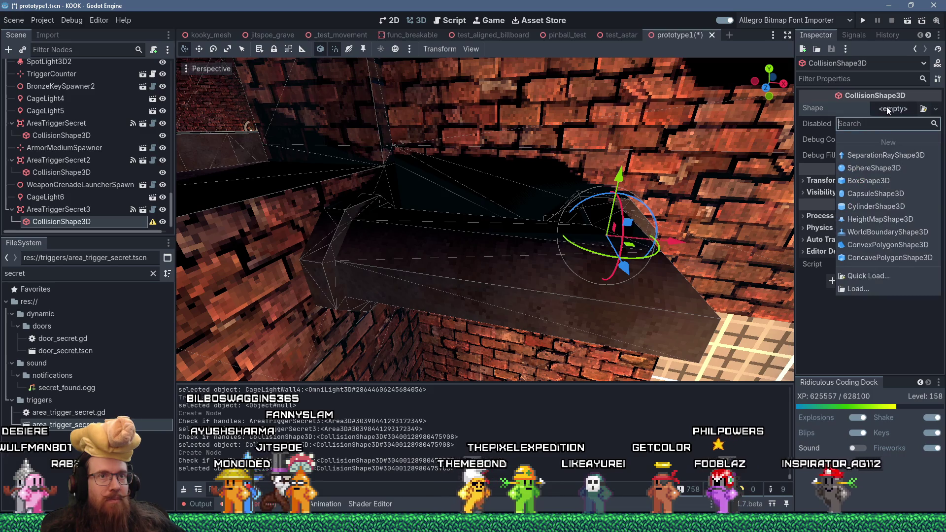
pyautogui.click(871, 184)
pyautogui.press('f')
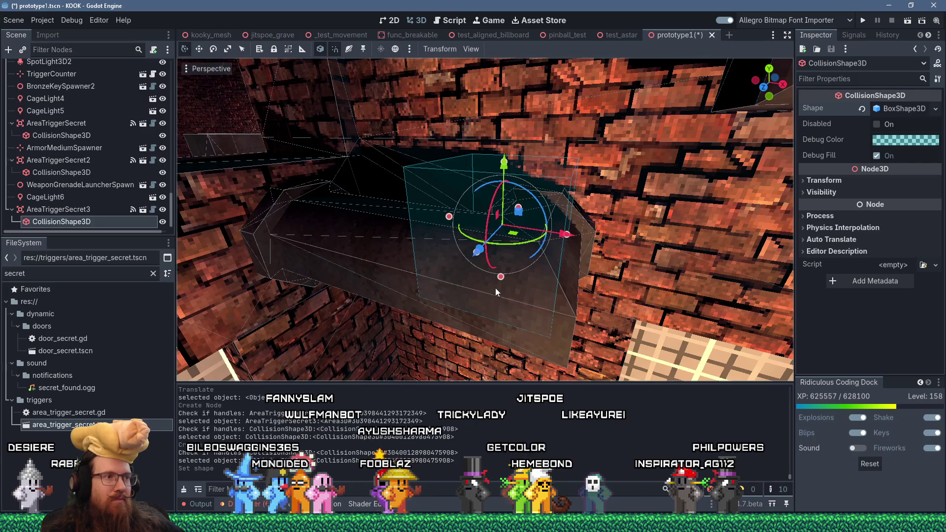
pyautogui.moveTo(503, 225); pyautogui.dragTo(522, 239)
pyautogui.moveTo(566, 259); pyautogui.dragTo(571, 250)
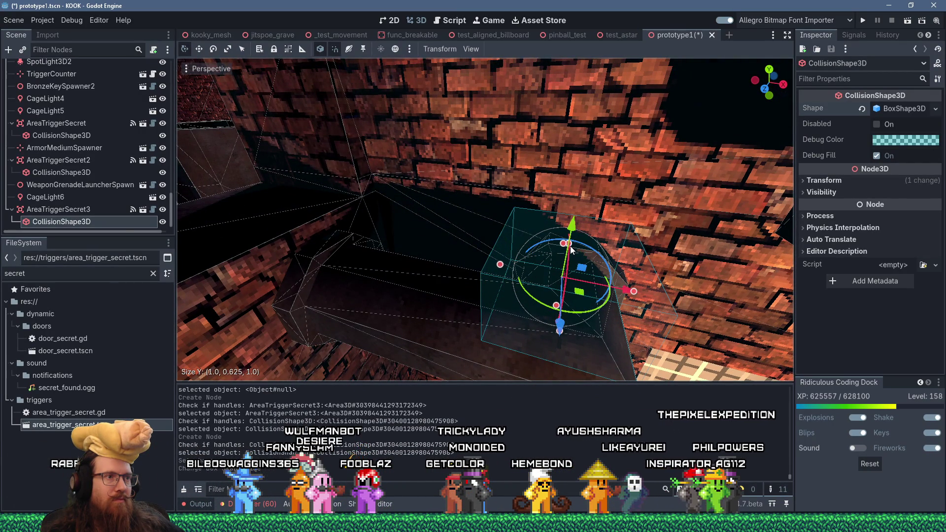
pyautogui.moveTo(502, 265); pyautogui.dragTo(473, 260)
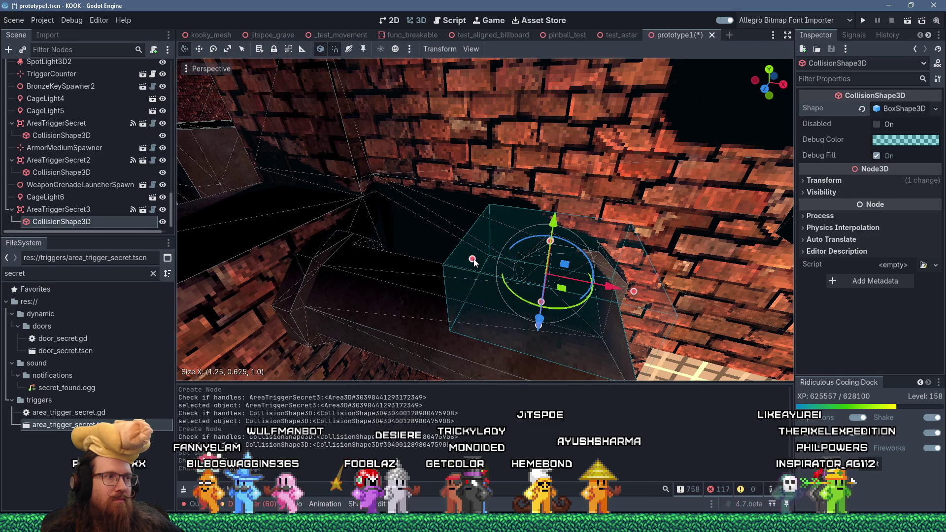
pyautogui.scroll(-5, 491, 252)
pyautogui.click(492, 239)
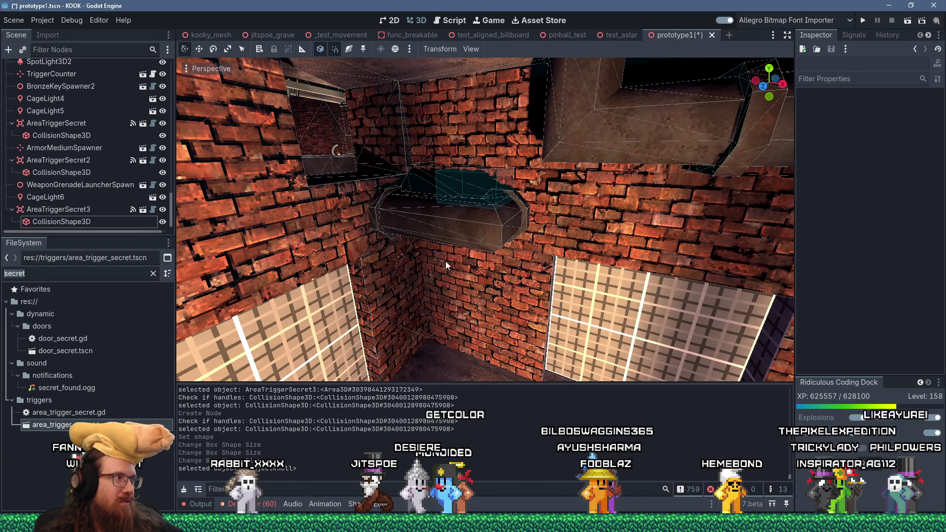
pyautogui.write('armor')
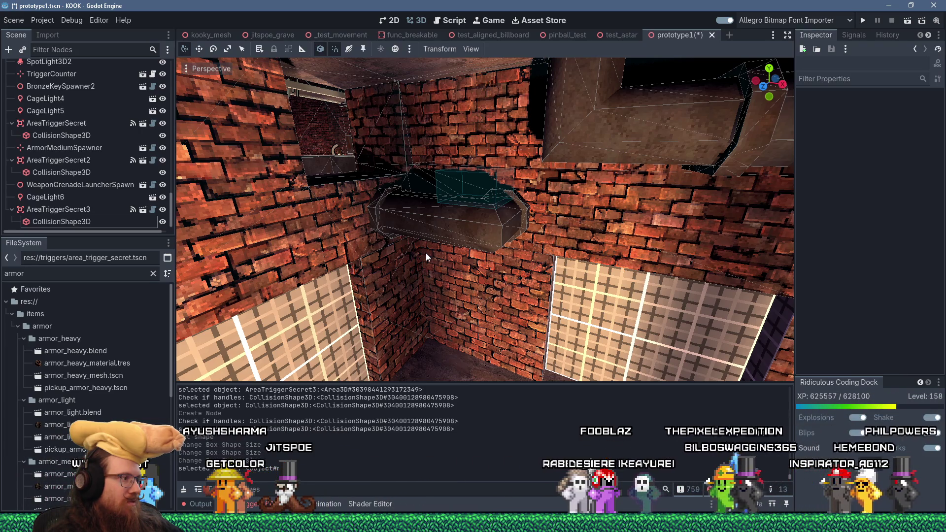
# Place pickup_armor_medium.tscn, found by filtering for 'pick', onto the pipe and adjust its height with the Y gizmo.
pyautogui.write(' pick')
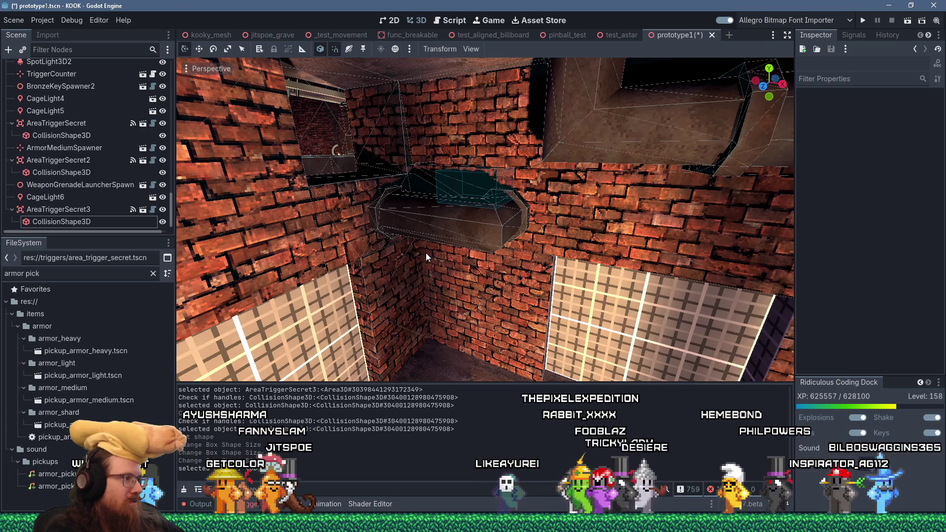
pyautogui.moveTo(89, 400)
pyautogui.mouseDown()
pyautogui.moveTo(126, 399)
pyautogui.moveTo(487, 236)
pyautogui.moveTo(481, 217)
pyautogui.mouseUp()
pyautogui.scroll(5, 451, 283)
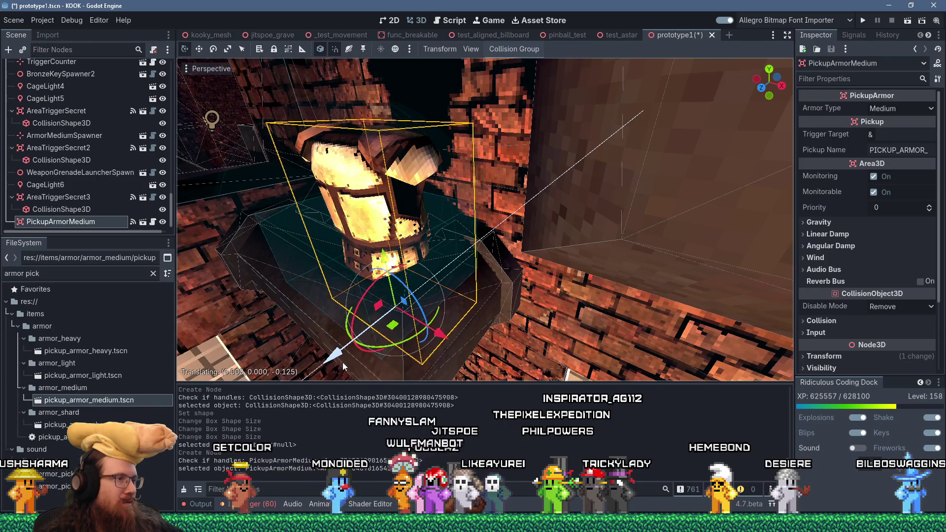
pyautogui.scroll(-3, 388, 335)
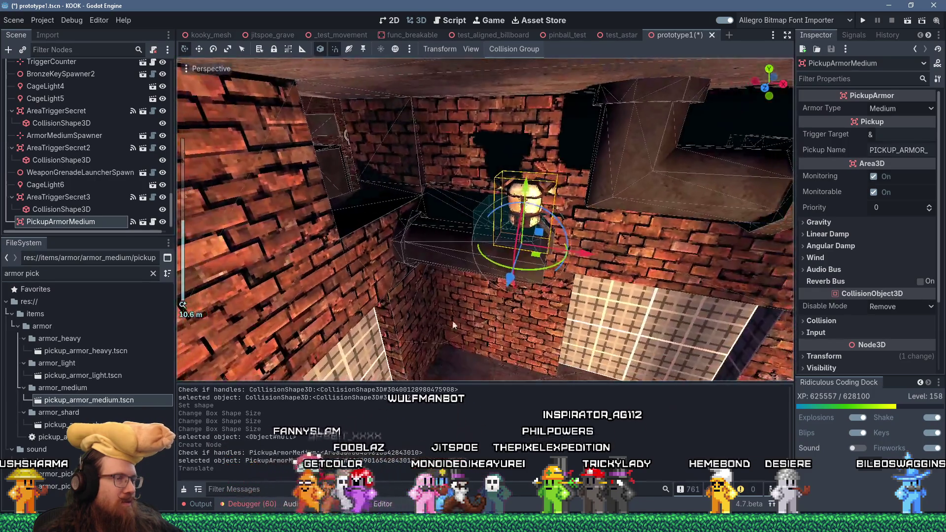
pyautogui.moveTo(453, 325)
pyautogui.mouseDown()
pyautogui.moveTo(431, 285)
pyautogui.moveTo(383, 267)
pyautogui.moveTo(449, 288)
pyautogui.moveTo(313, 235)
pyautogui.mouseUp()
pyautogui.scroll(3, 449, 293)
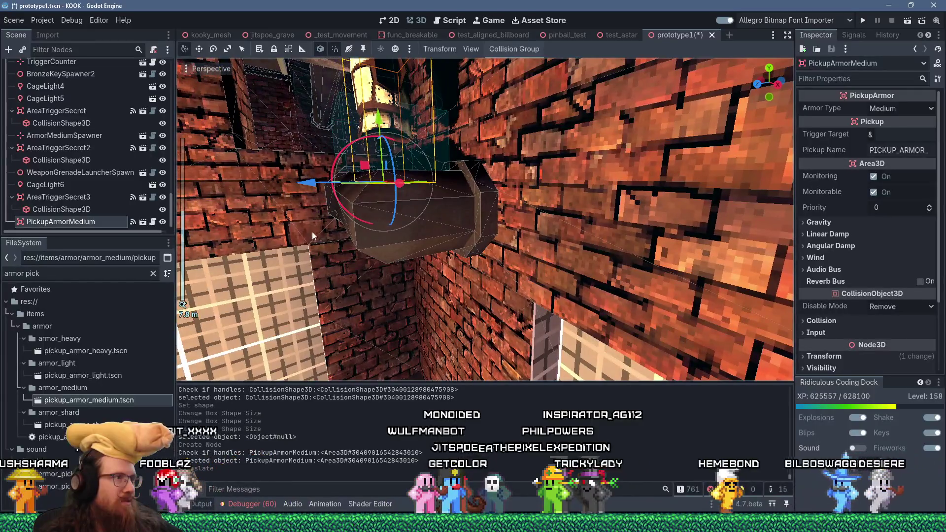
pyautogui.moveTo(303, 188); pyautogui.dragTo(369, 217)
pyautogui.moveTo(529, 198)
pyautogui.mouseDown()
pyautogui.moveTo(523, 207)
pyautogui.moveTo(687, 232)
pyautogui.moveTo(609, 225)
pyautogui.moveTo(597, 258)
pyautogui.moveTo(487, 215)
pyautogui.moveTo(481, 258)
pyautogui.moveTo(572, 239)
pyautogui.mouseUp()
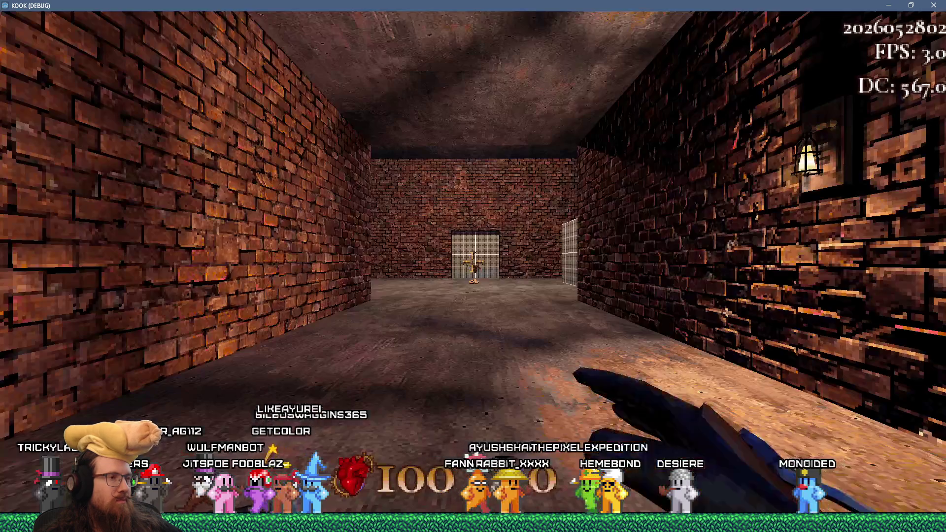
# Run the game and walk from the barred window down the corridor into the brick room.
pyautogui.press('w')
pyautogui.press('w')
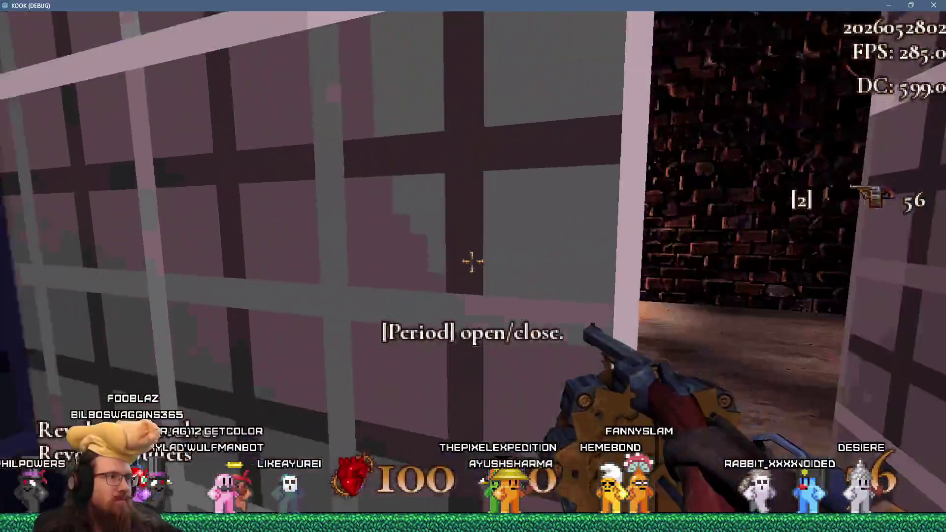
pyautogui.press('w')
pyautogui.press('w')
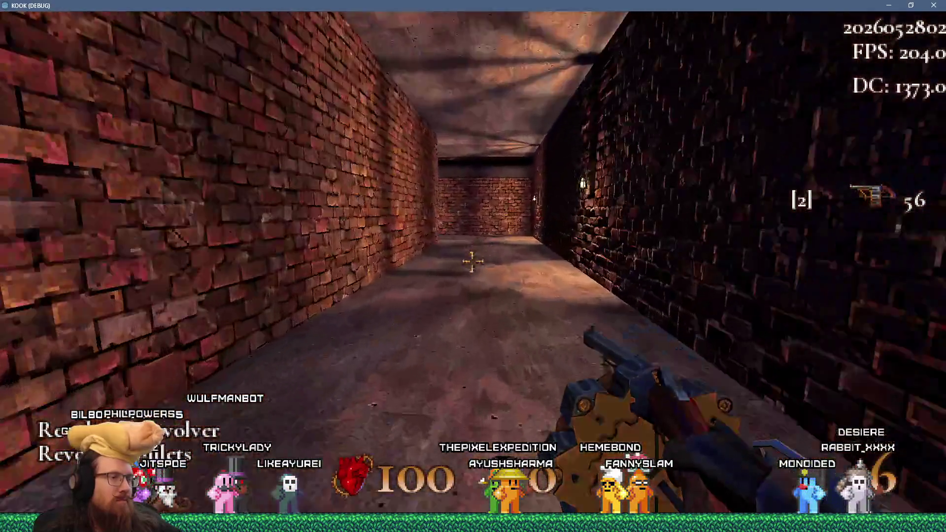
pyautogui.press('w')
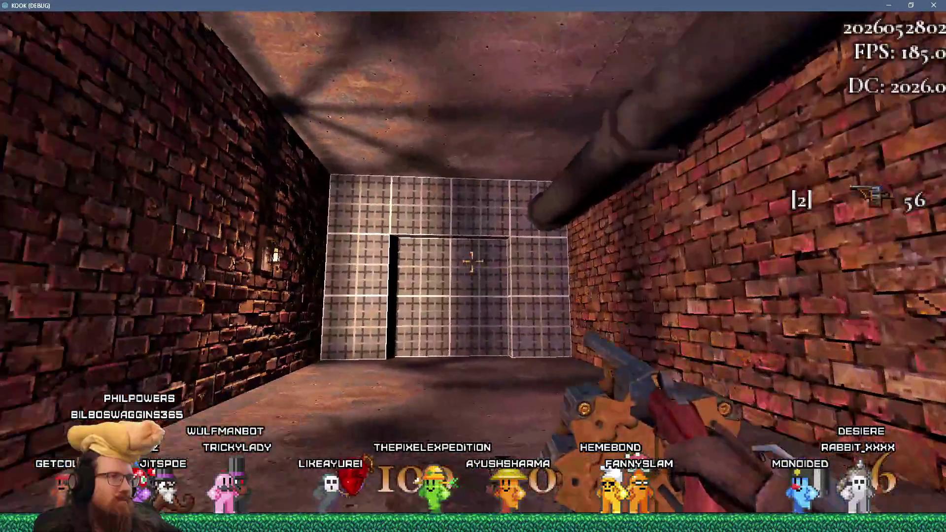
pyautogui.press('w')
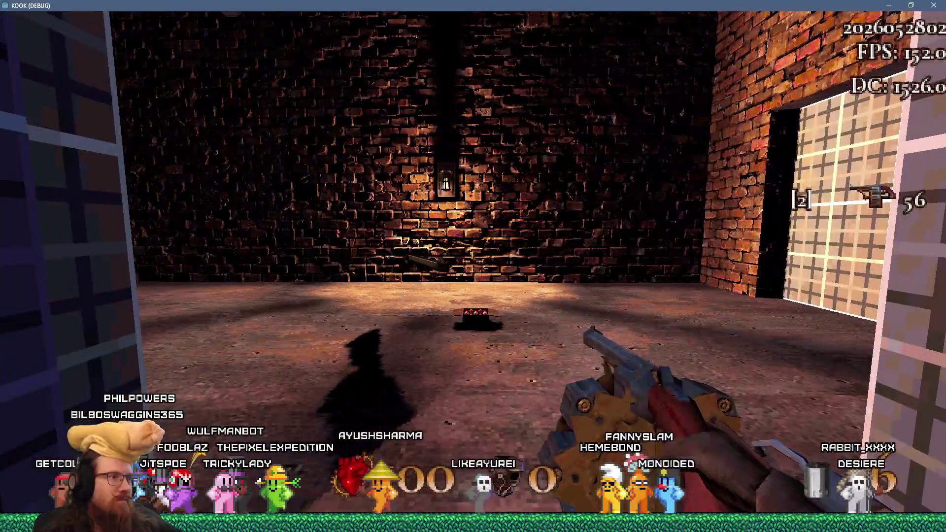